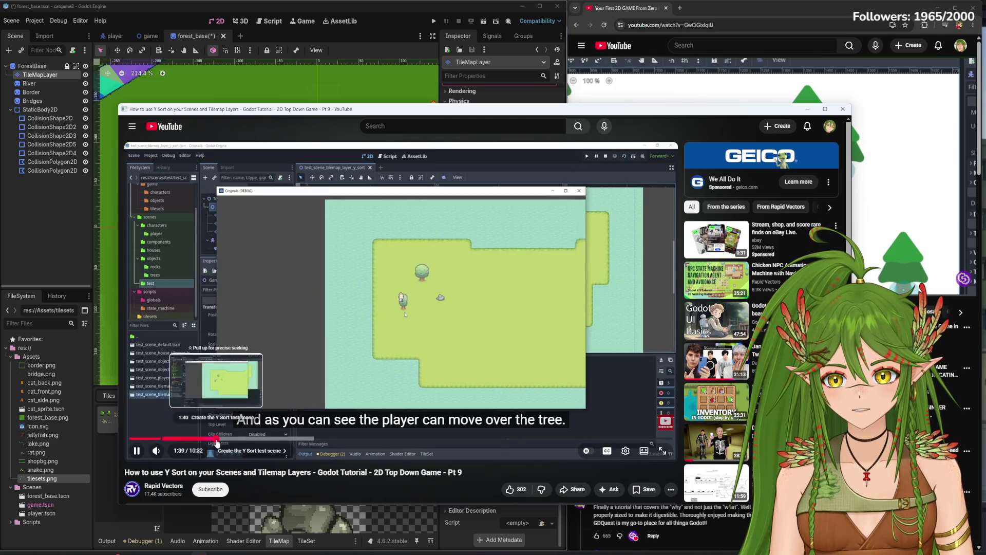
Skip the YouTube tutorial ahead to the player Y-sort step
{"action": "left_click", "coordinate": [220, 440]}
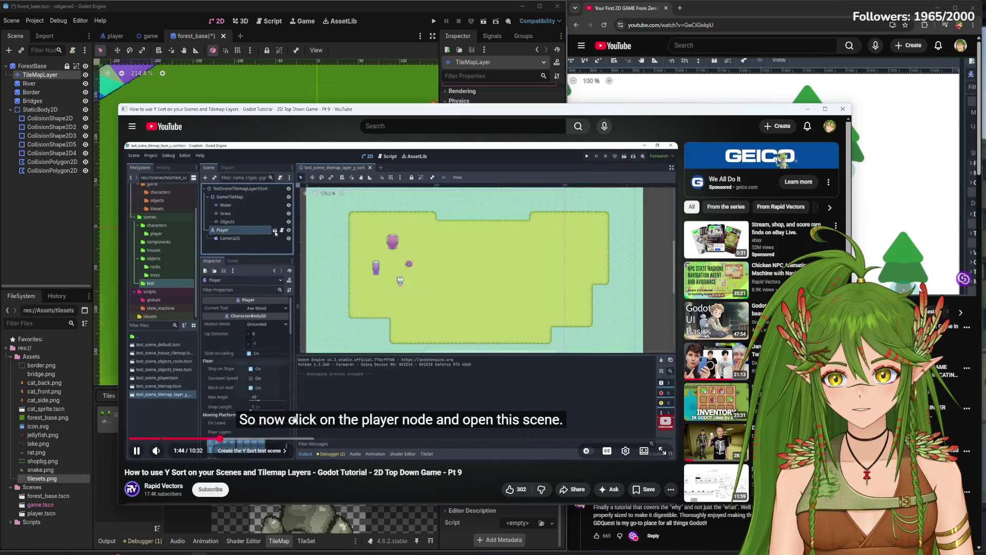
{"action": "scroll", "coordinate": [282, 456], "scroll_direction": "down", "scroll_amount": 3}
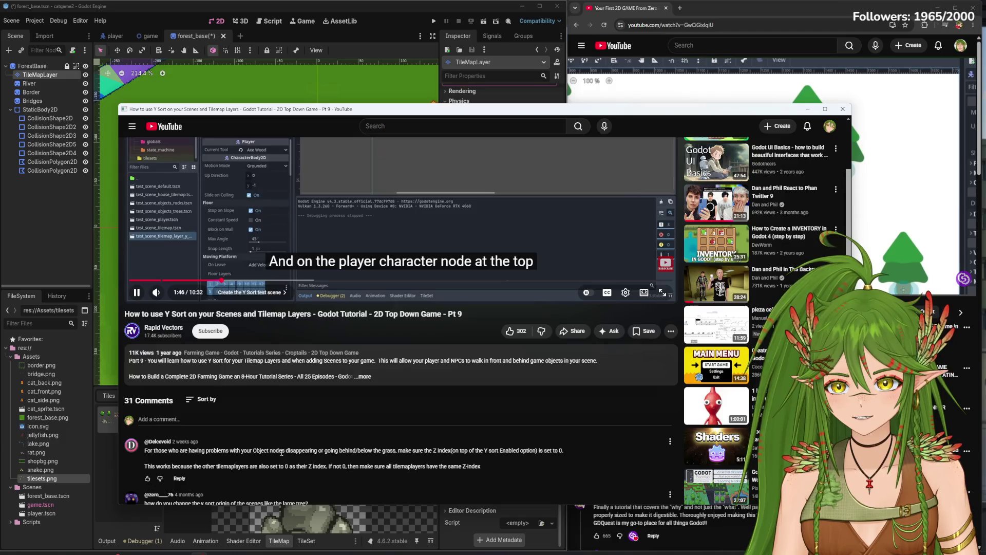
{"action": "scroll", "coordinate": [282, 455], "scroll_direction": "up", "scroll_amount": 3}
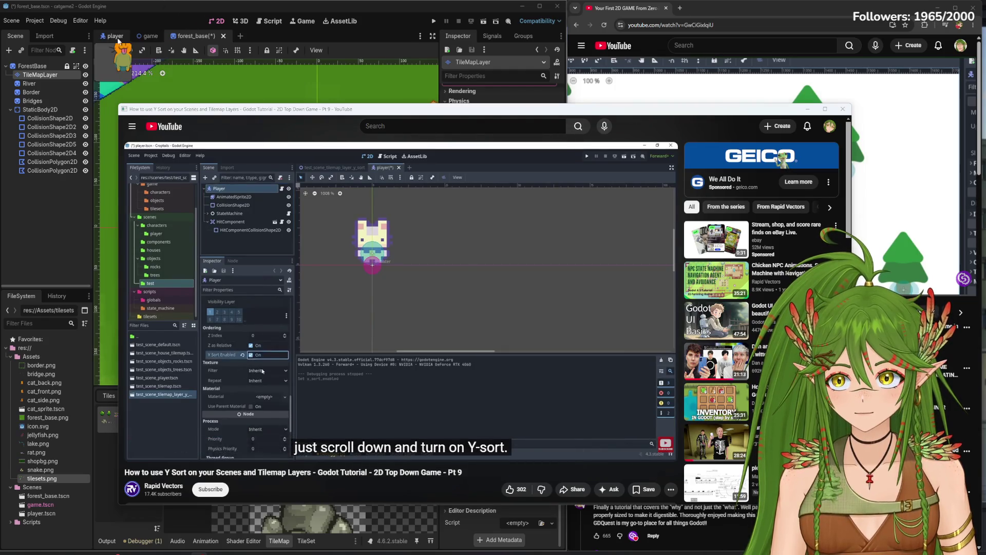
Enable Y Sort on the Player node and save the player scene
{"action": "key", "text": "alt+Tab"}
{"action": "key", "text": "ctrl+Tab"}
{"action": "left_click", "coordinate": [507, 475]}
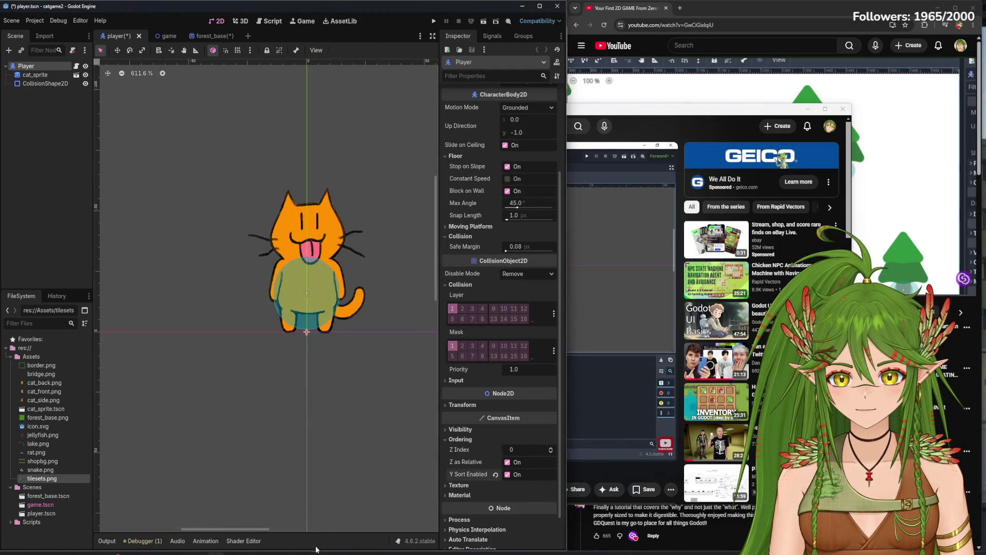
{"action": "left_click", "coordinate": [705, 130]}
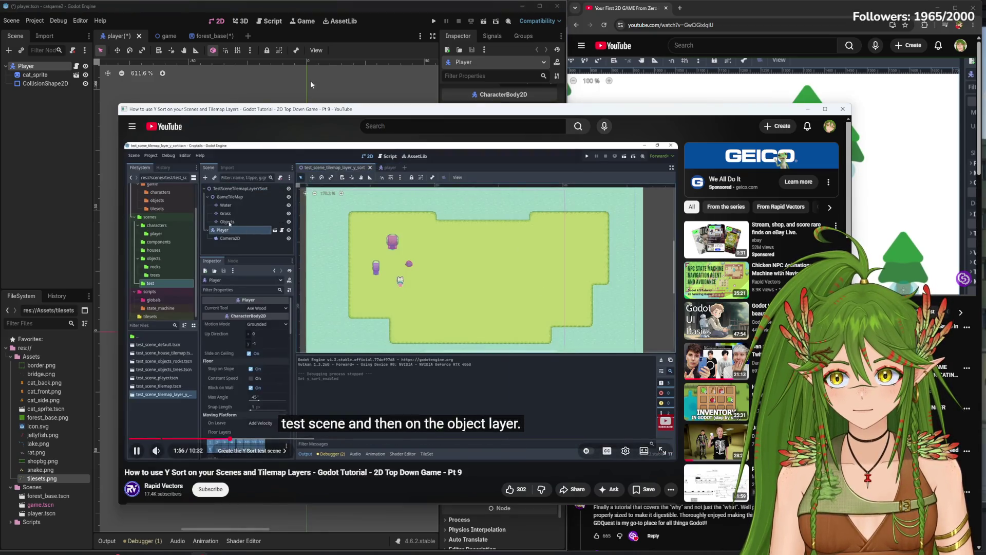
{"action": "left_click", "coordinate": [185, 22]}
{"action": "key", "text": "ctrl+s"}
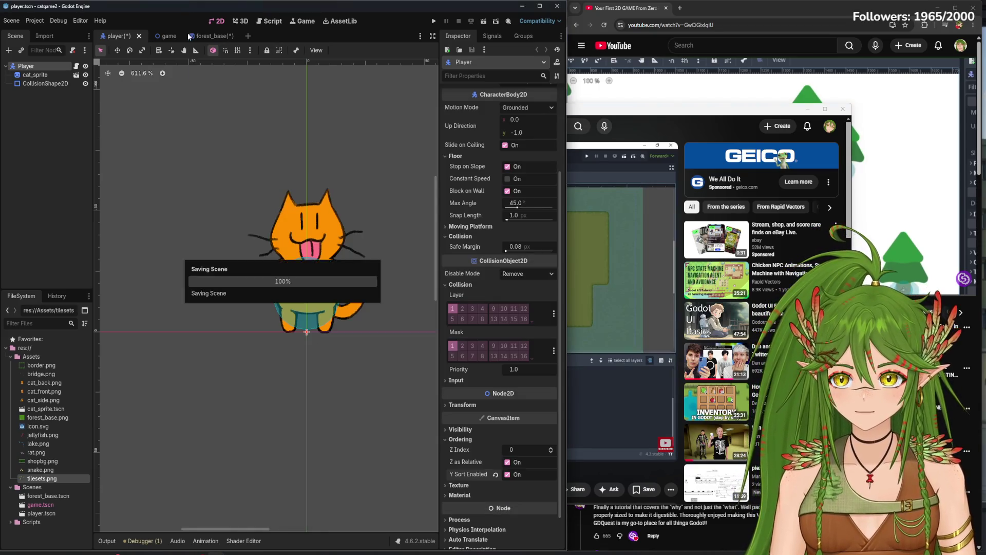
{"action": "left_click", "coordinate": [167, 37]}
In forest_base, compare Y Sort Enabled on TileMapLayer, River and the ForestBase root
{"action": "left_click", "coordinate": [656, 116]}
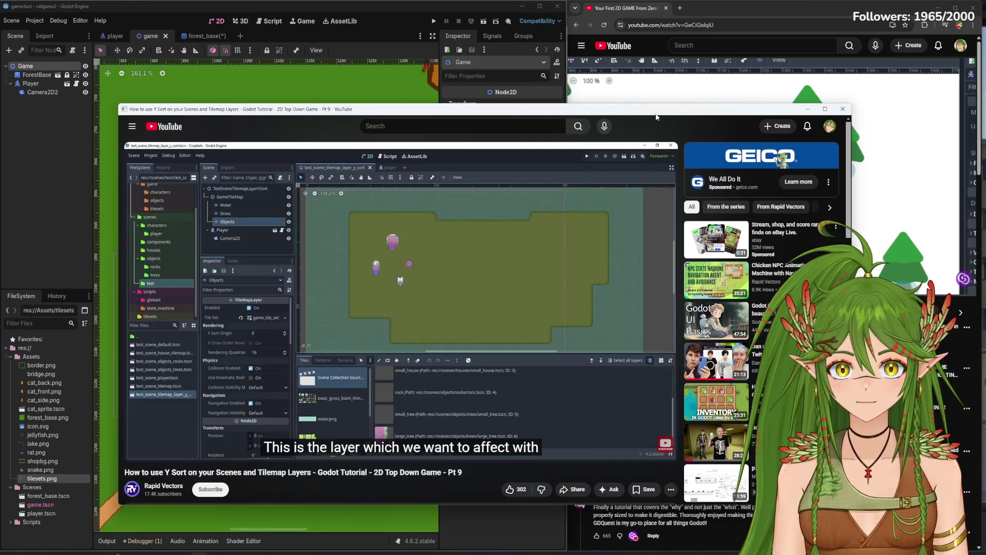
{"action": "left_click", "coordinate": [197, 36]}
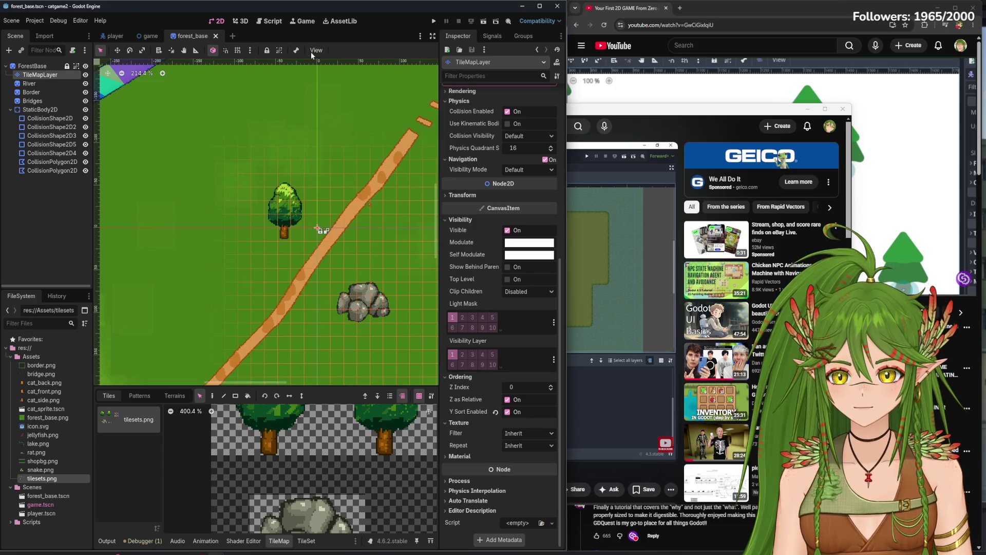
{"action": "left_click", "coordinate": [658, 124]}
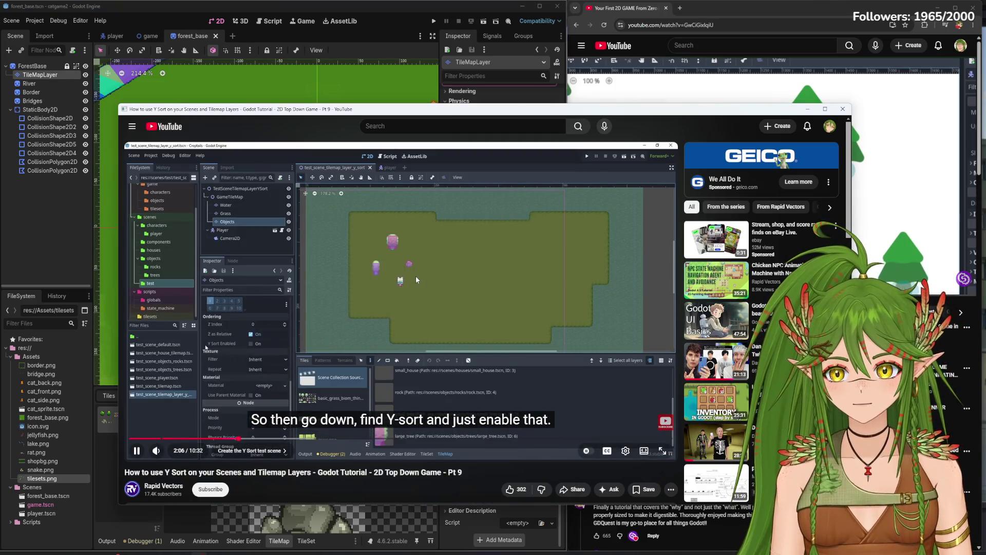
{"action": "left_click", "coordinate": [56, 233]}
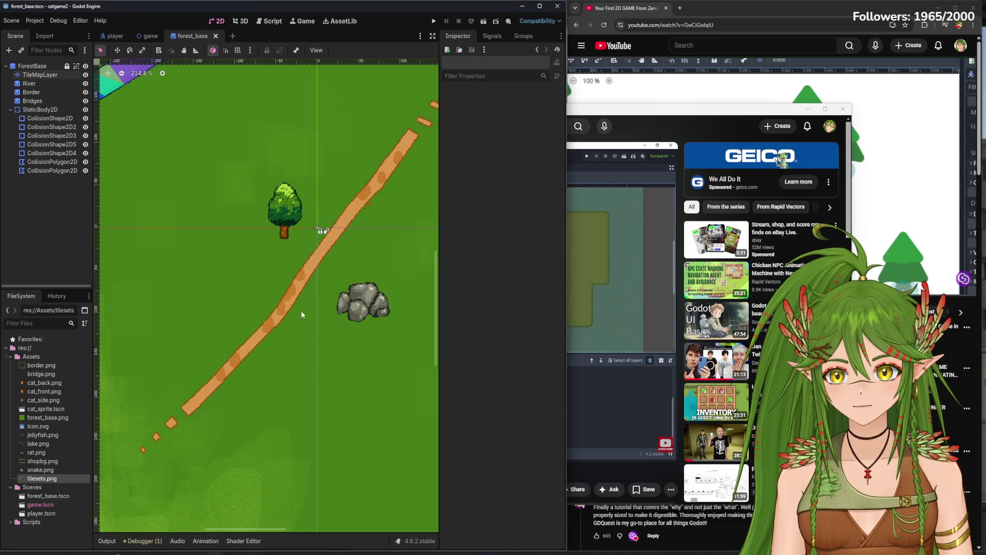
{"action": "left_click", "coordinate": [41, 74]}
{"action": "left_click", "coordinate": [39, 82]}
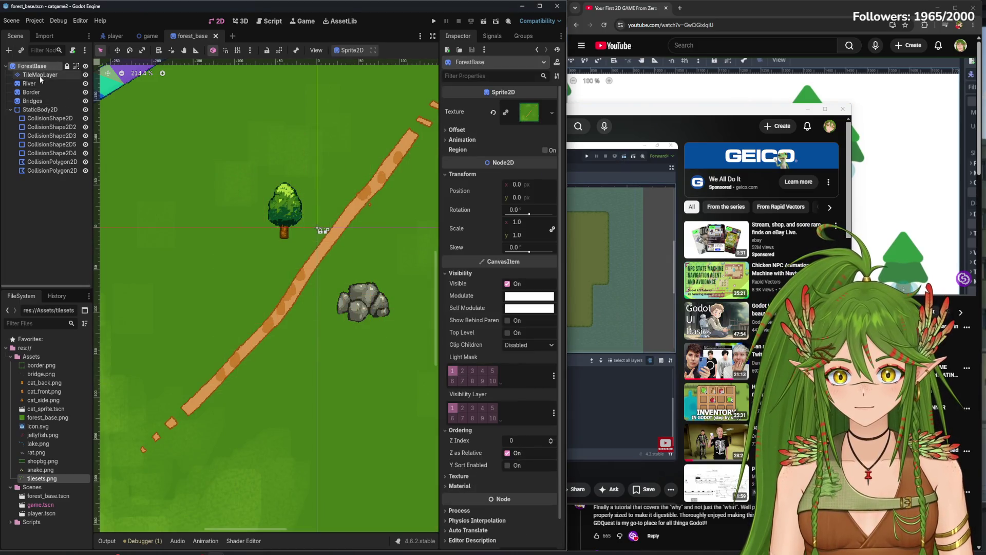
{"action": "left_click", "coordinate": [642, 123]}
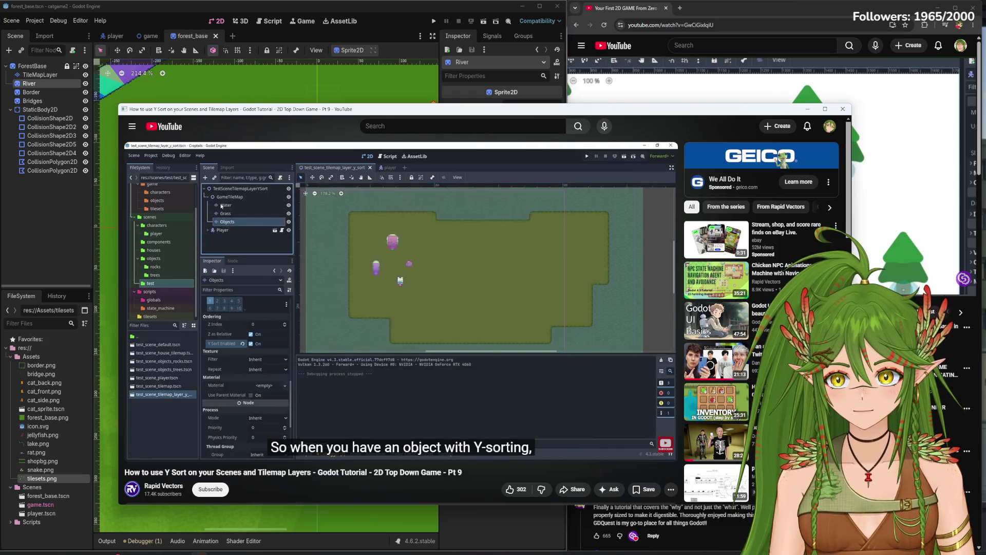
Run the game with F5, walk the cat around the tree, then close it and dismiss the alert
{"action": "key", "text": "F5"}
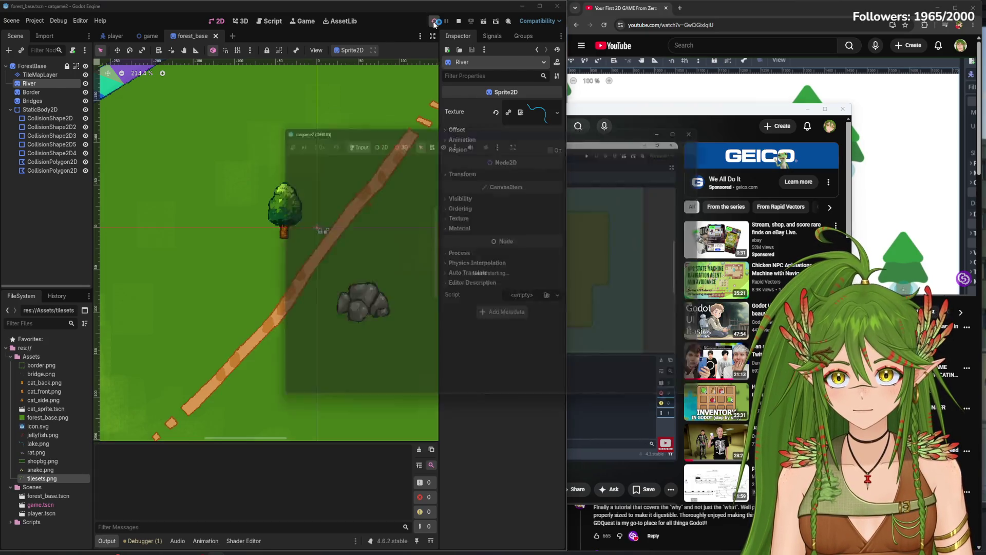
{"action": "key", "text": "Left"}
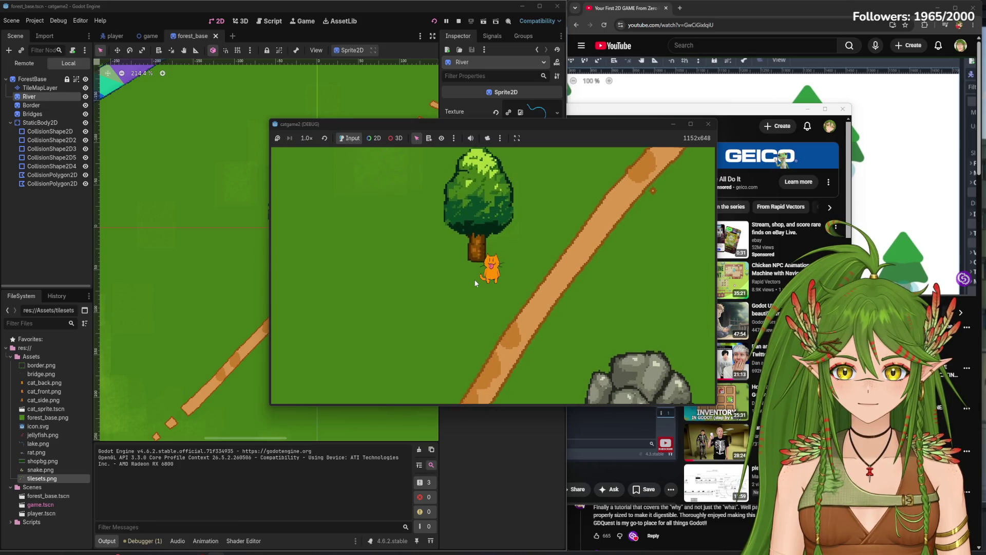
{"action": "key", "text": "Up"}
{"action": "key", "text": "Right"}
{"action": "key", "text": "Down"}
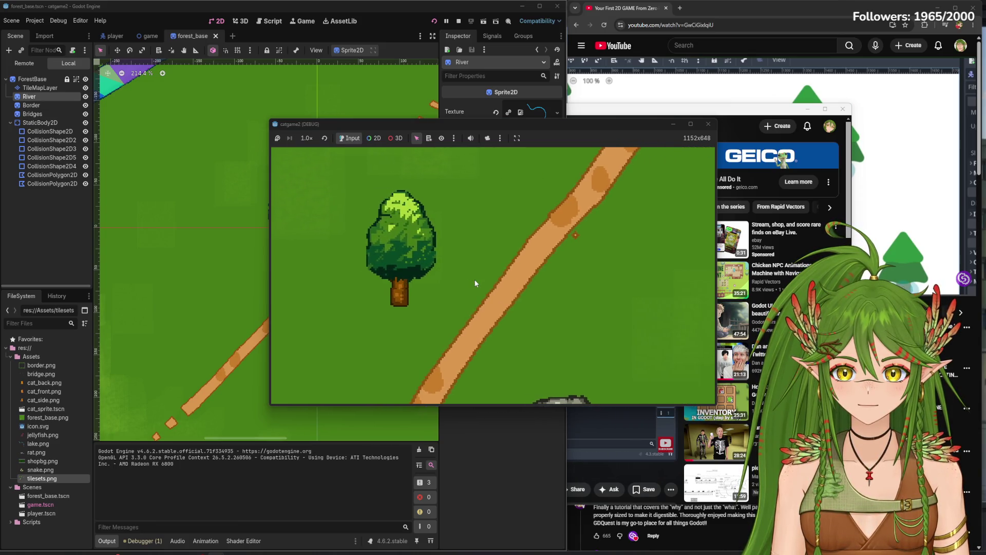
{"action": "left_click", "coordinate": [843, 109]}
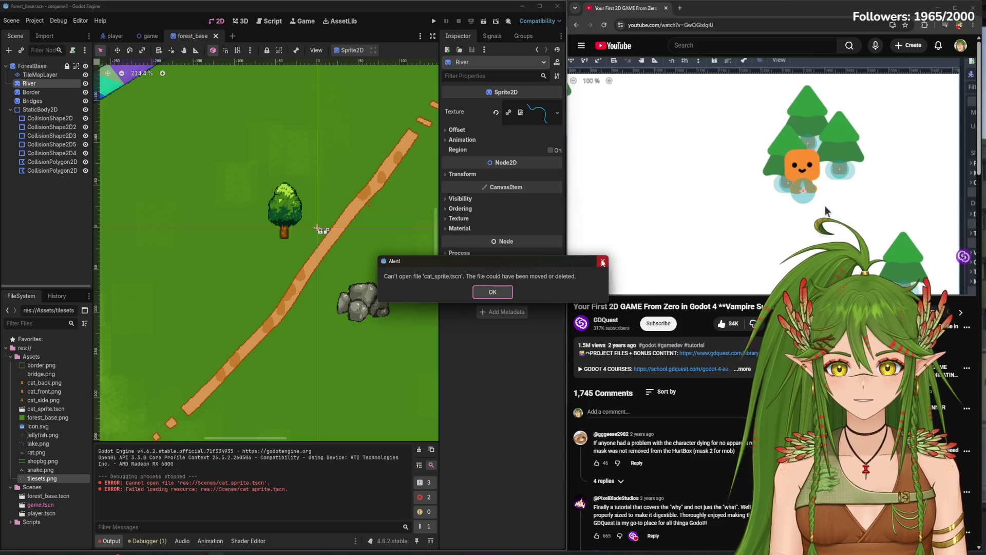
{"action": "key", "text": "Return"}
Pop out the tutorial and skip it to about 2:07, the Objects layer Y-sort part
{"action": "key", "text": "F5"}
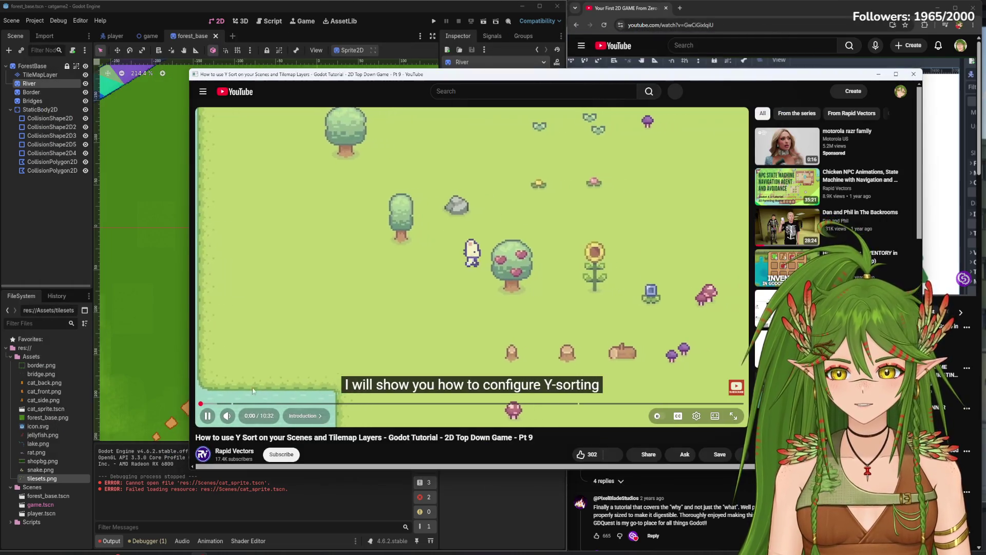
{"action": "left_click", "coordinate": [262, 404]}
{"action": "left_click_drag", "start_coordinate": [262, 404], "coordinate": [266, 404]}
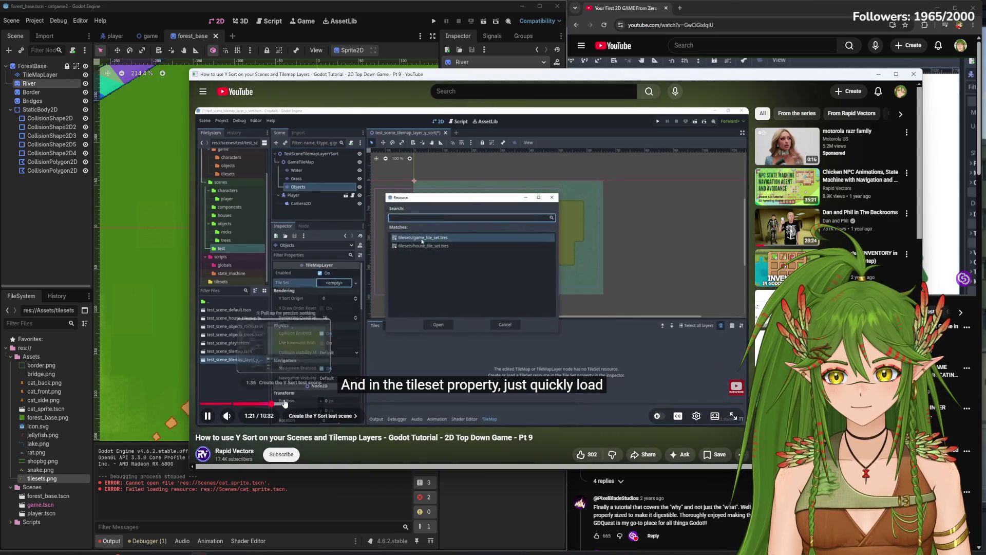
{"action": "key", "text": "Right"}
{"action": "key", "text": "Right"}
{"action": "key", "text": "Right"}
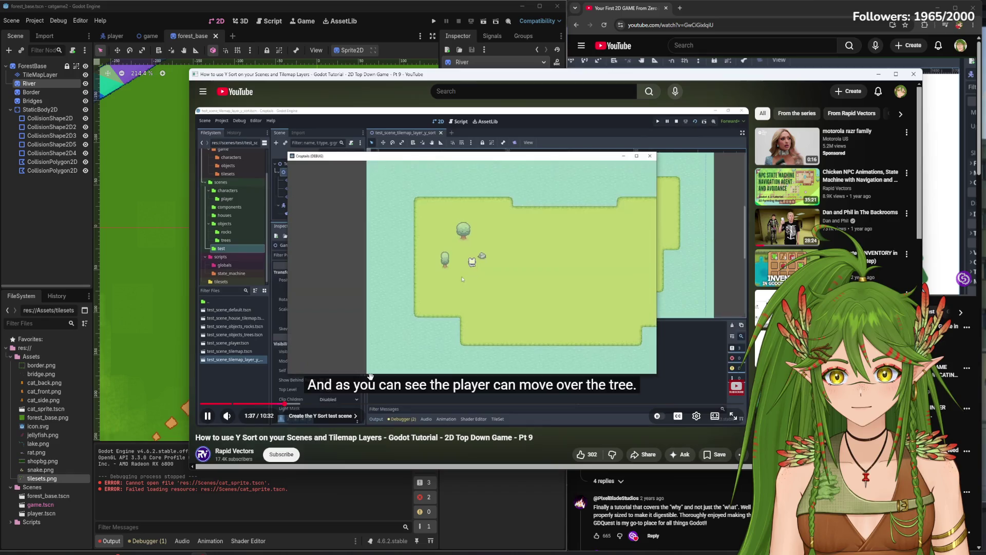
{"action": "left_click_drag", "start_coordinate": [289, 404], "coordinate": [293, 405]}
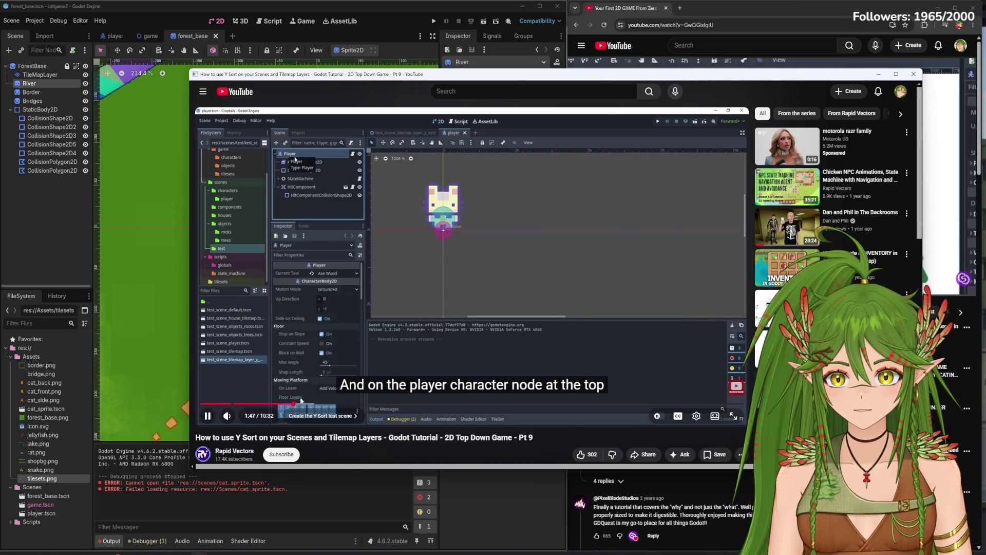
{"action": "key", "text": "Right"}
{"action": "key", "text": "Right"}
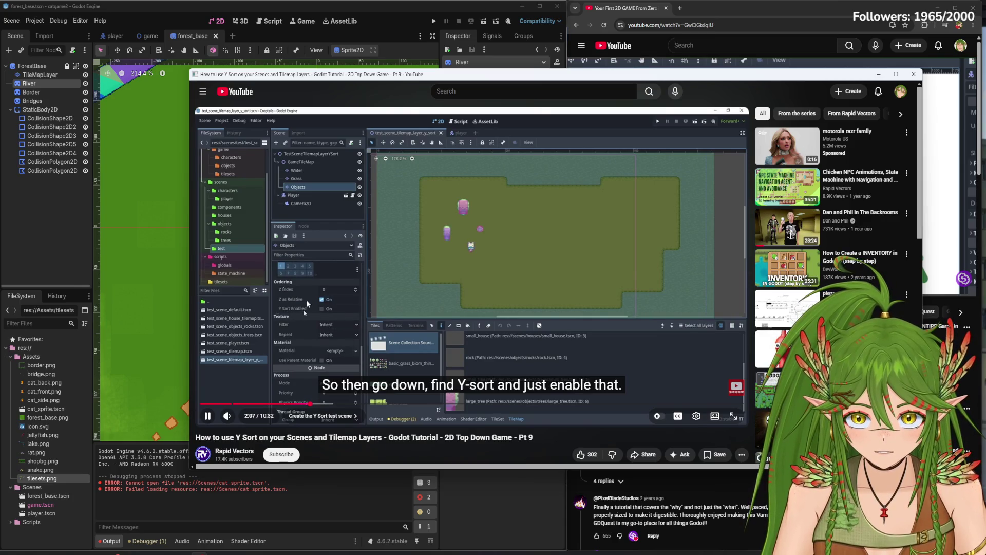
Select TileMapLayer and advance the tutorial to 2:44, where the root must be Y-sorted
{"action": "left_click", "coordinate": [37, 76]}
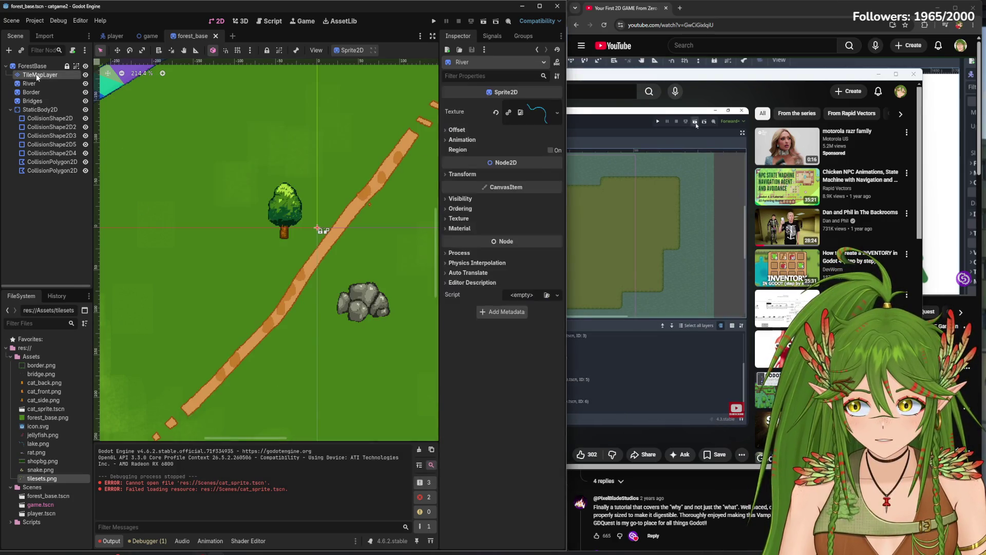
{"action": "left_click", "coordinate": [603, 82]}
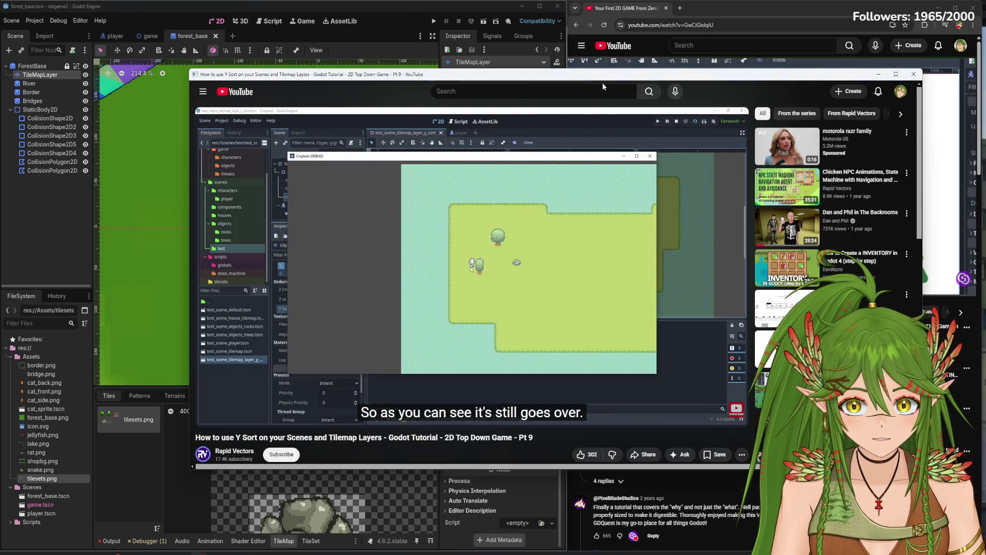
{"action": "key", "text": "Right"}
{"action": "key", "text": "Right"}
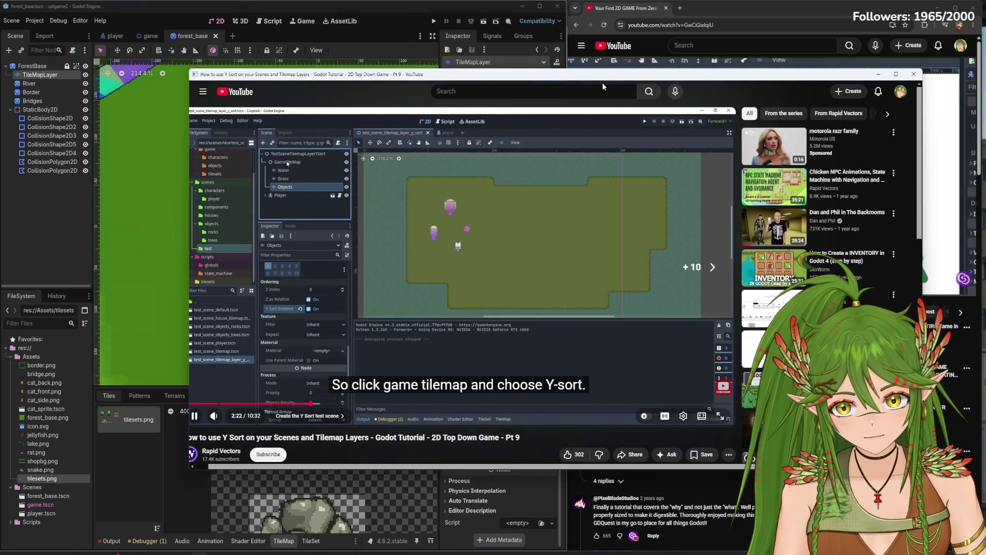
{"action": "left_click", "coordinate": [52, 80]}
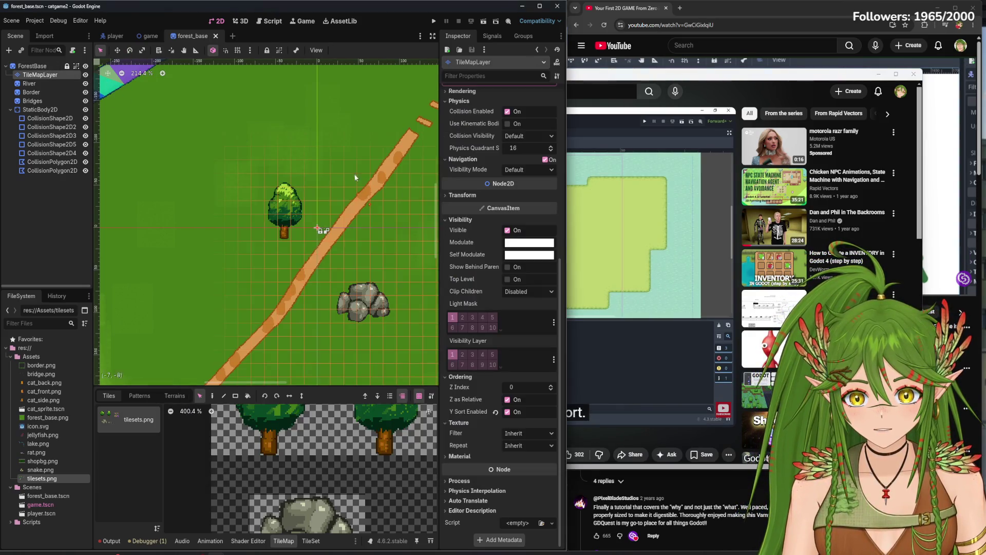
{"action": "key", "text": "alt+Tab"}
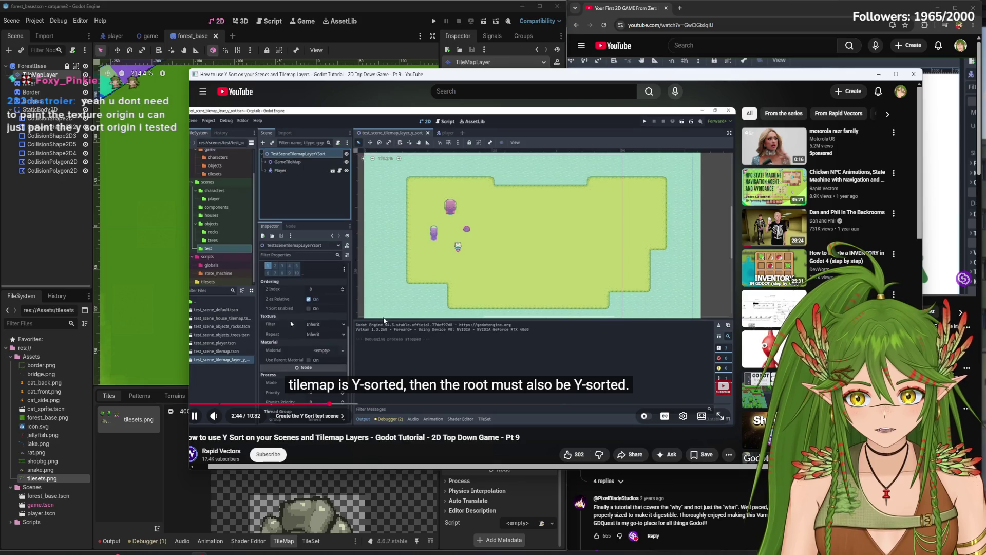
Pause the tutorial and turn on Y Sort Enabled for the ForestBase root
{"action": "key", "text": "space"}
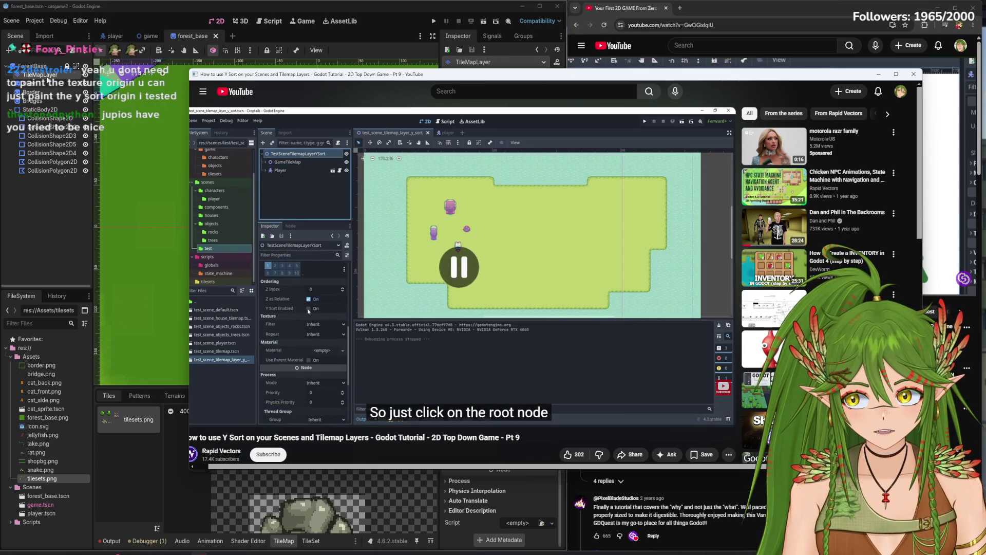
{"action": "left_click", "coordinate": [32, 66]}
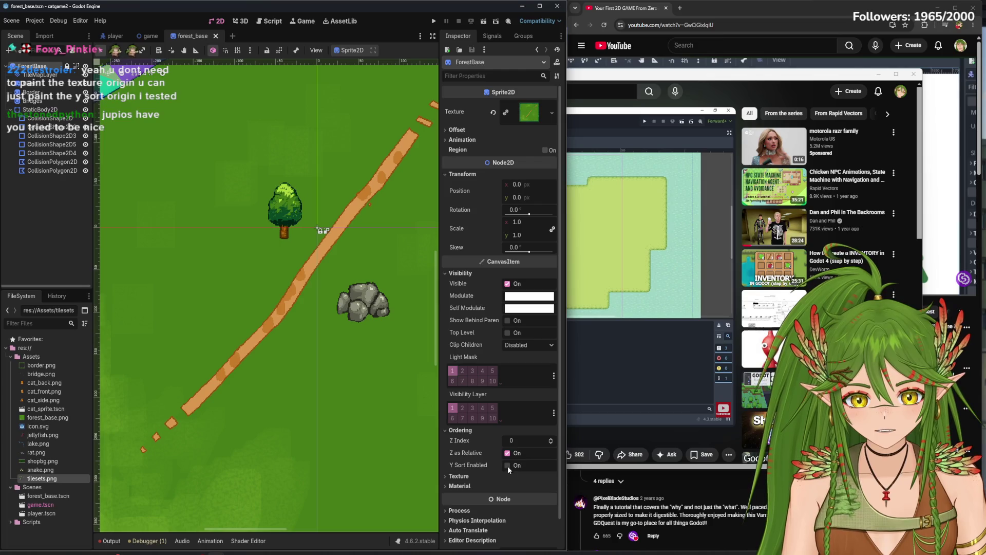
{"action": "left_click", "coordinate": [508, 465]}
Play a bit more of the tutorial, then pause it and minimize its window
{"action": "left_click", "coordinate": [647, 88]}
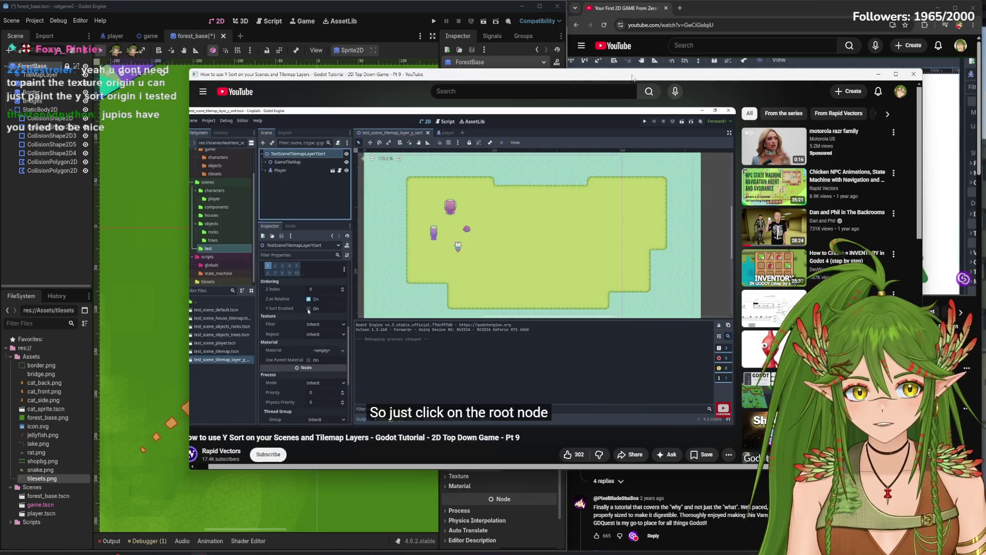
{"action": "left_click", "coordinate": [480, 238]}
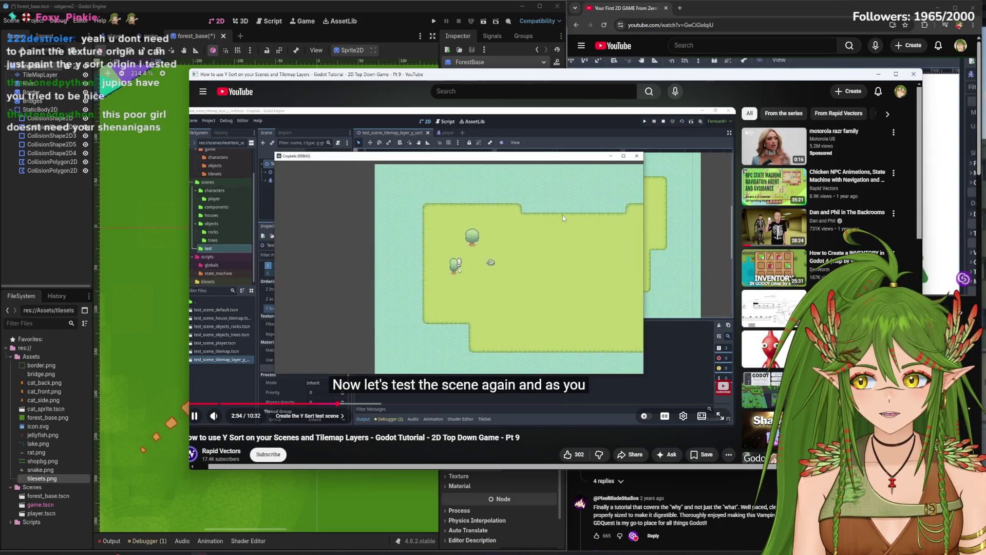
{"action": "key", "text": "space"}
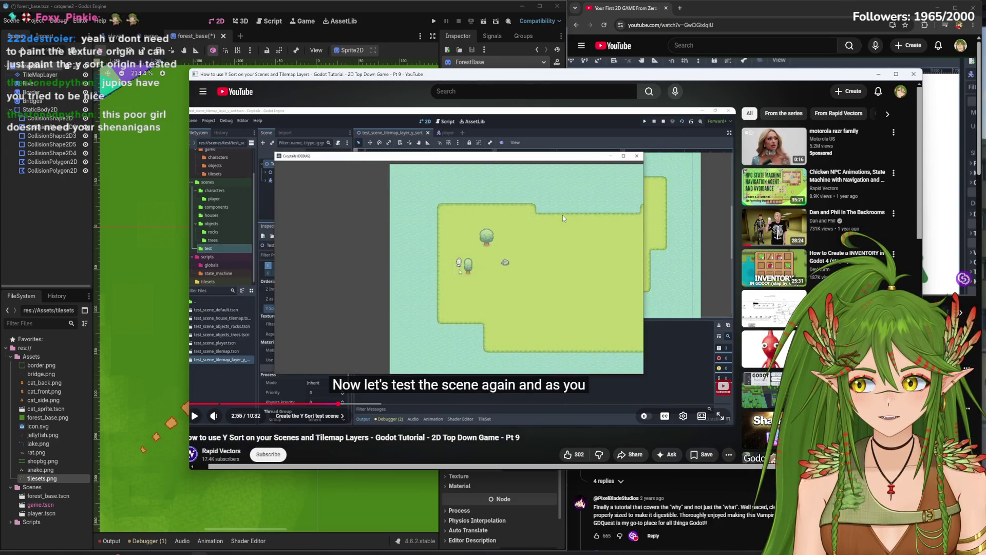
{"action": "key", "text": "space"}
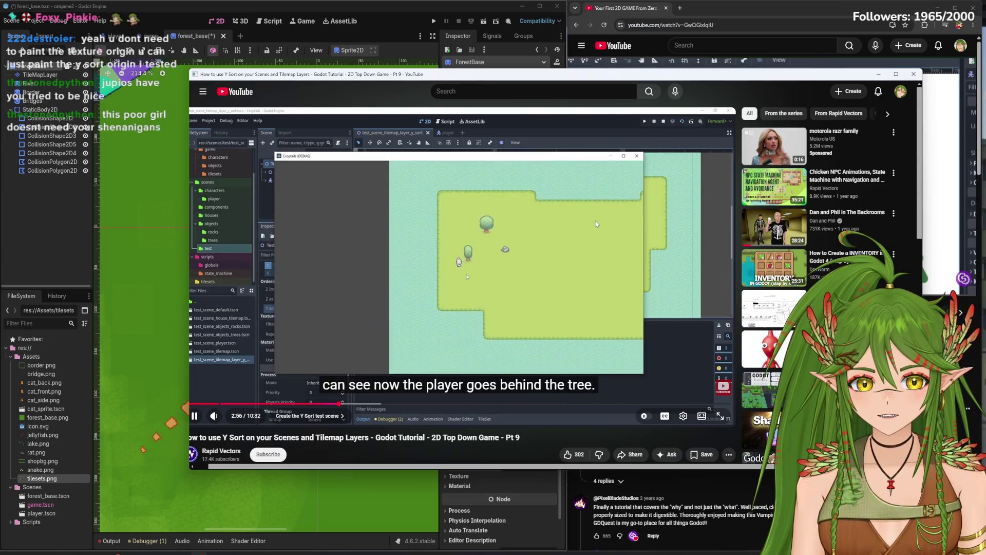
{"action": "key", "text": "space"}
{"action": "key", "text": "super+Down"}
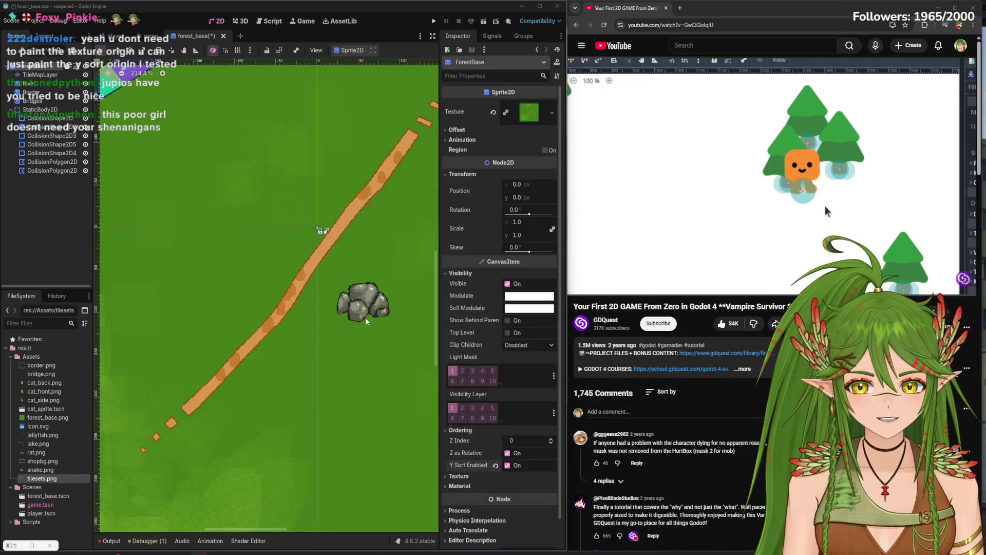
In the TileSet paint mode, try Y Sort Origin at 1 and reset it to 0
{"action": "scroll", "coordinate": [366, 321], "scroll_direction": "down", "scroll_amount": 5}
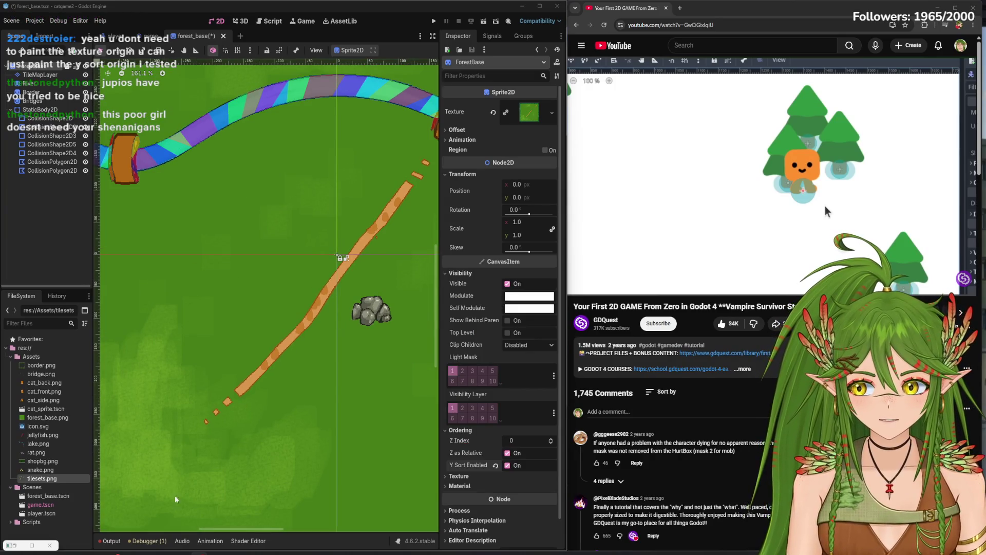
{"action": "left_click", "coordinate": [46, 75]}
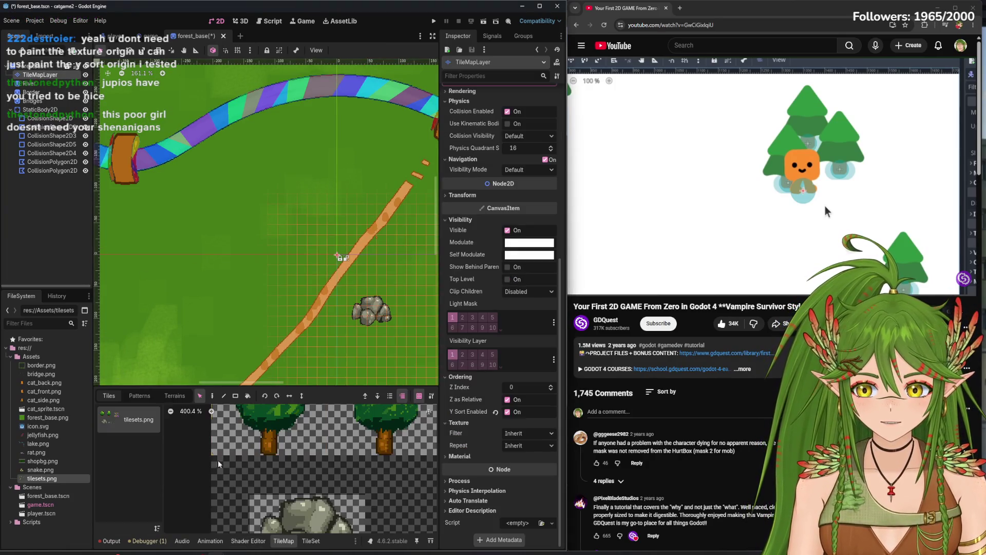
{"action": "left_click", "coordinate": [311, 541]}
{"action": "left_click", "coordinate": [230, 307]}
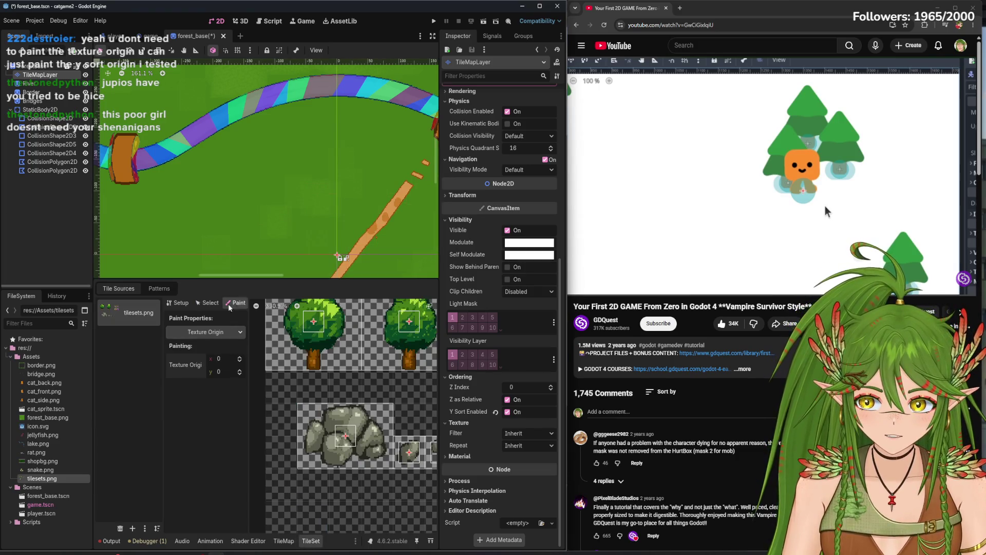
{"action": "left_click", "coordinate": [206, 332]}
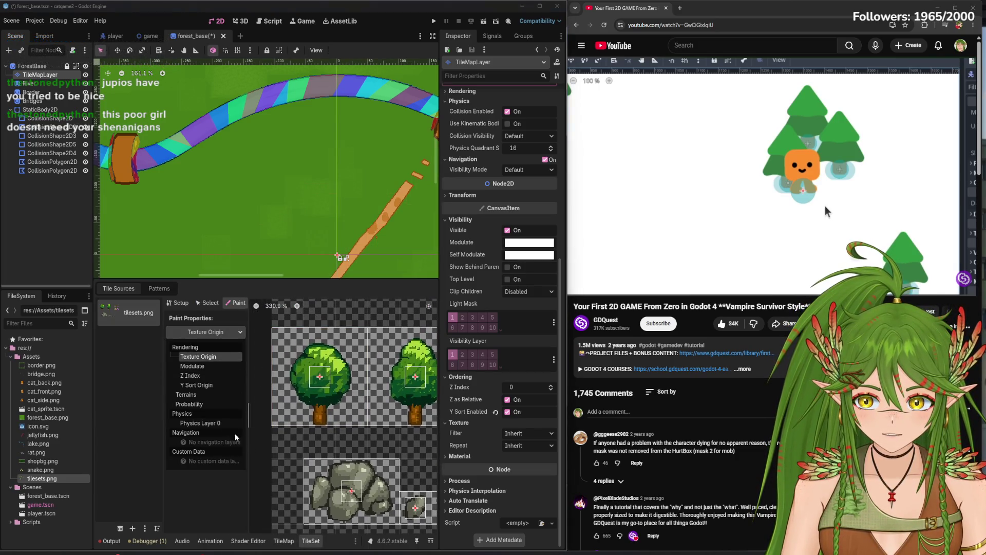
{"action": "left_click", "coordinate": [205, 385]}
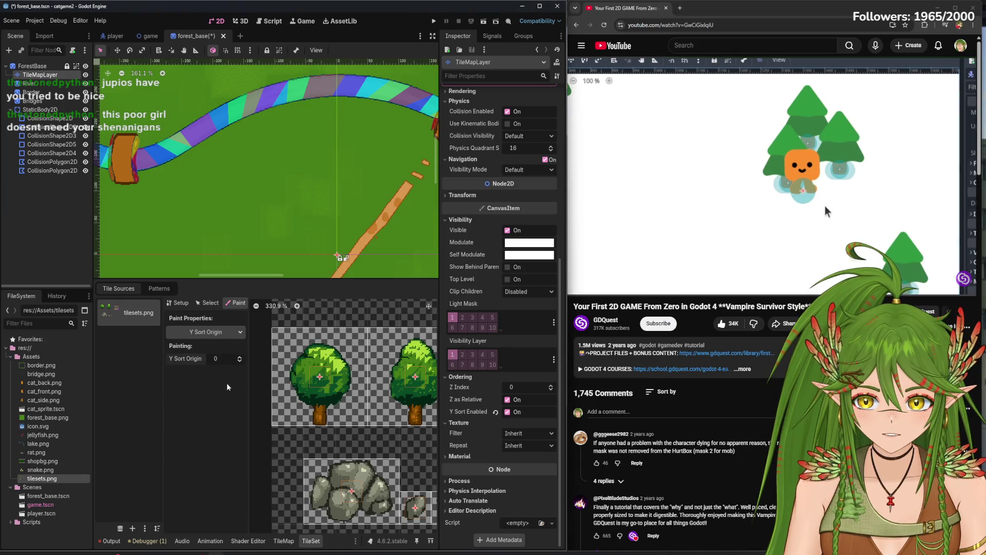
{"action": "left_click", "coordinate": [240, 357]}
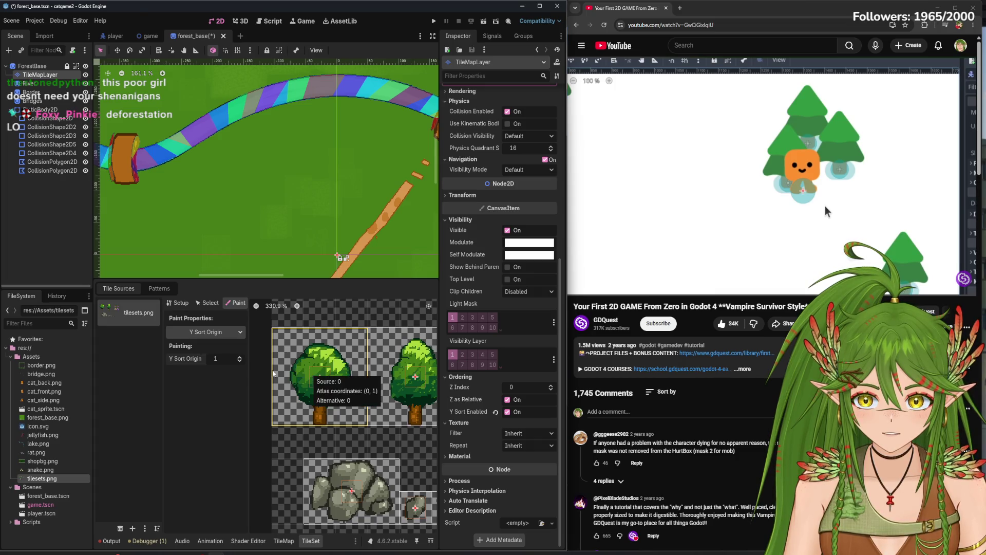
{"action": "left_click", "coordinate": [273, 373], "text": "ctrl"}
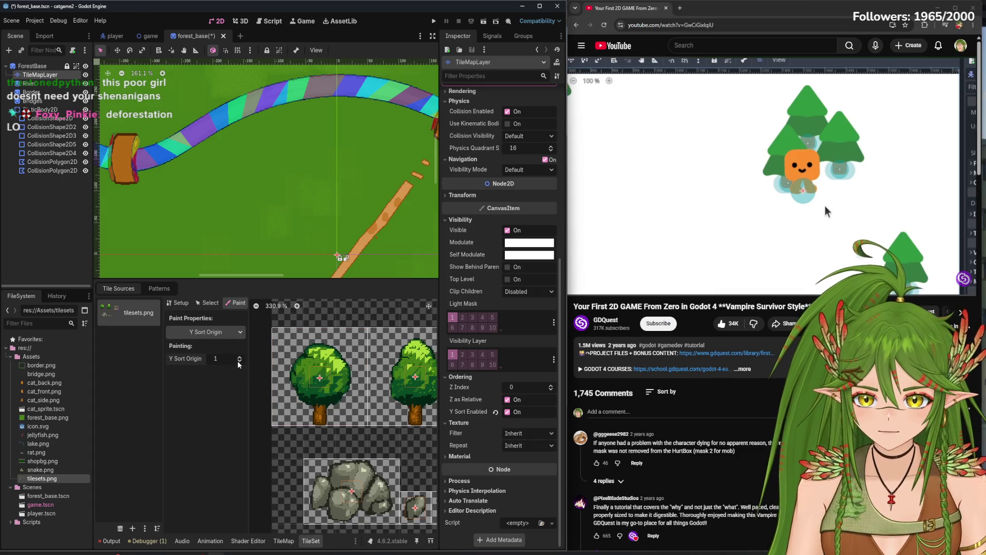
Paint Z Index 1 onto both tree tiles and run the game
{"action": "left_click", "coordinate": [213, 332]}
{"action": "left_click", "coordinate": [206, 321]}
{"action": "left_click", "coordinate": [299, 370]}
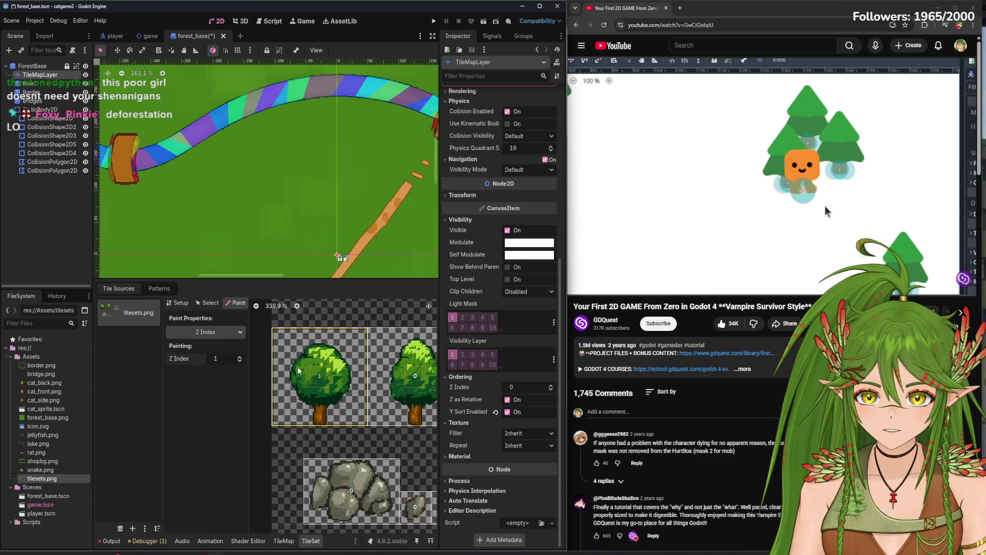
{"action": "scroll", "coordinate": [267, 170], "scroll_direction": "down", "scroll_amount": 3}
{"action": "left_click", "coordinate": [306, 175]}
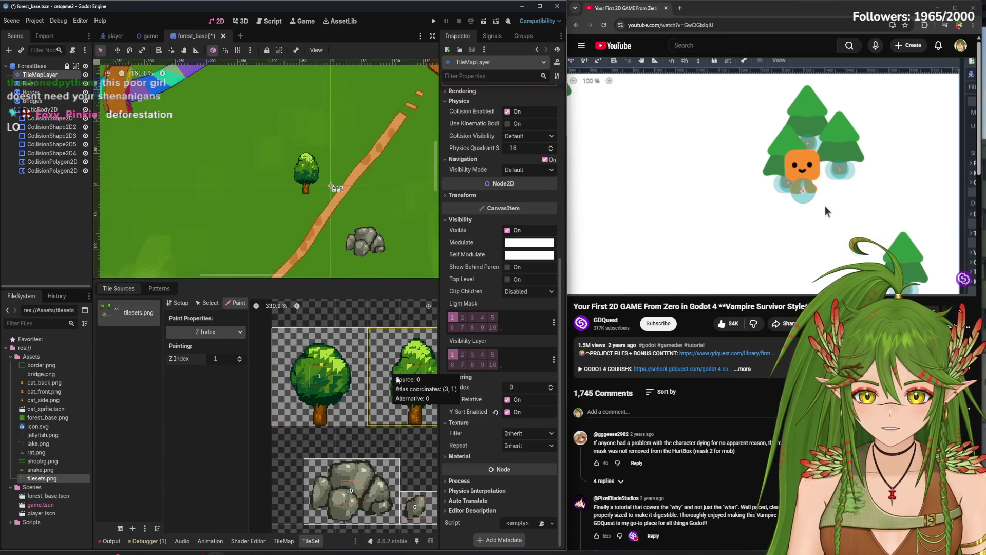
{"action": "left_click", "coordinate": [398, 381]}
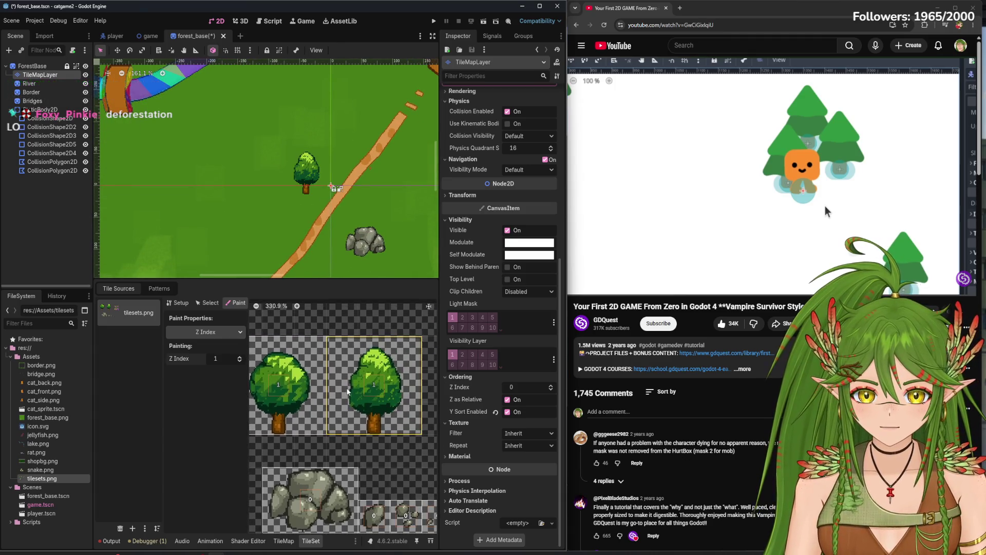
{"action": "left_click", "coordinate": [432, 22]}
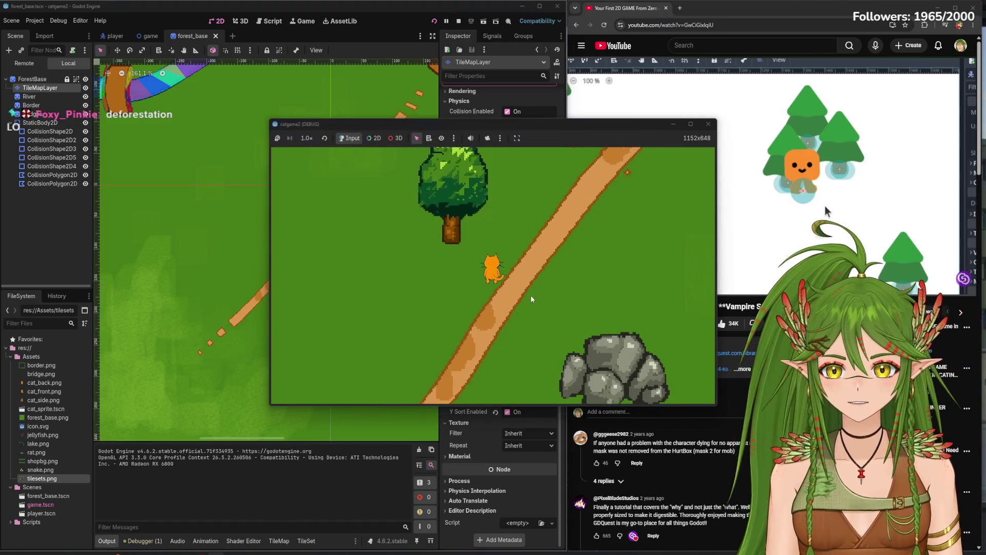
{"action": "key", "text": "Left"}
{"action": "key", "text": "Left"}
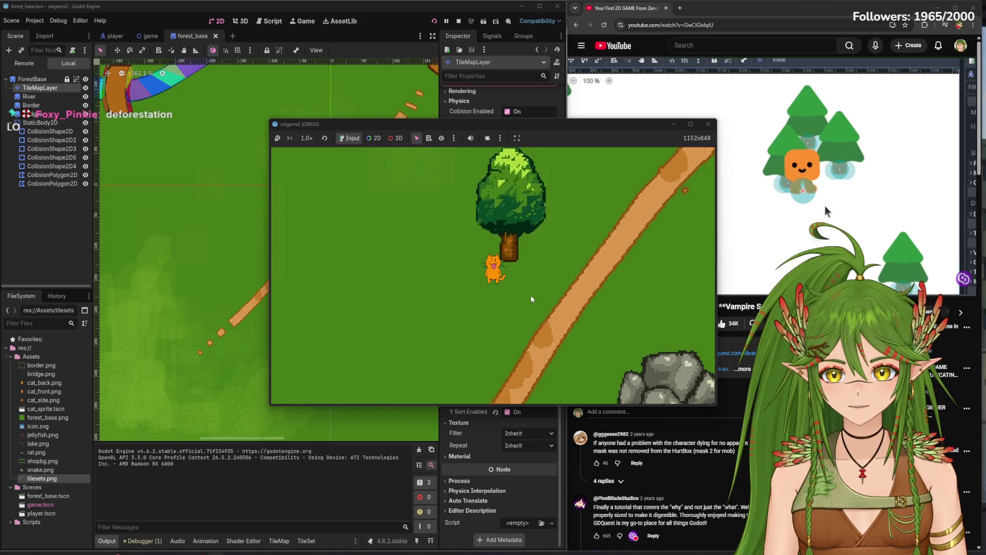
{"action": "key", "text": "Right"}
{"action": "key", "text": "Up"}
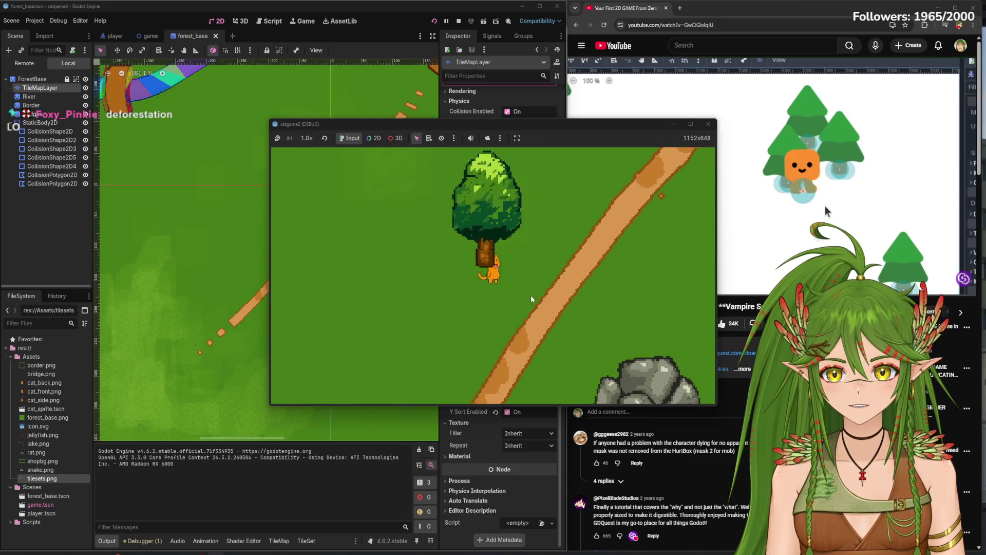
{"action": "key", "text": "Up"}
{"action": "key", "text": "Right"}
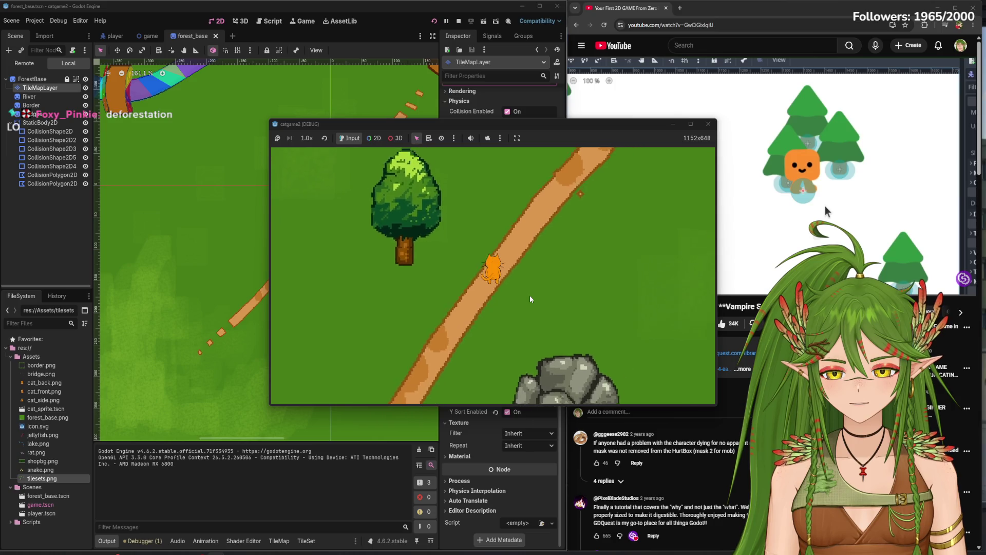
{"action": "key", "text": "Up"}
{"action": "key", "text": "Down"}
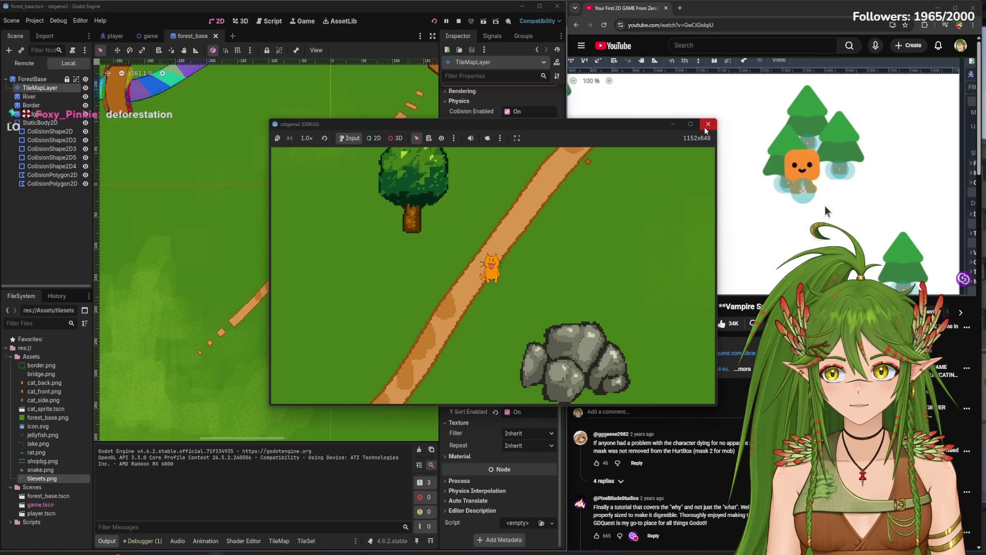
{"action": "left_click", "coordinate": [708, 124]}
{"action": "left_click", "coordinate": [32, 66]}
{"action": "left_click", "coordinate": [508, 465]}
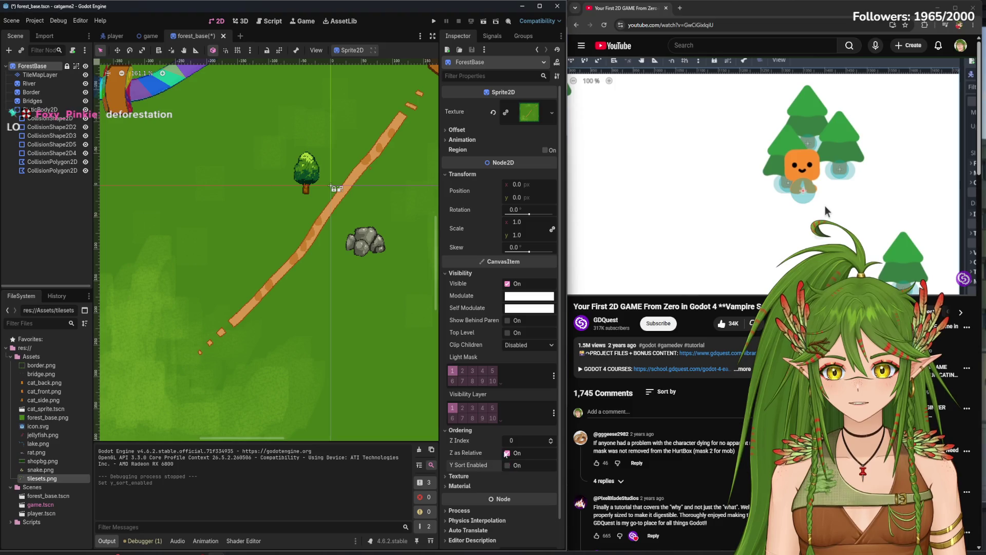
{"action": "left_click", "coordinate": [433, 21]}
{"action": "key", "text": "Up"}
{"action": "key", "text": "Left"}
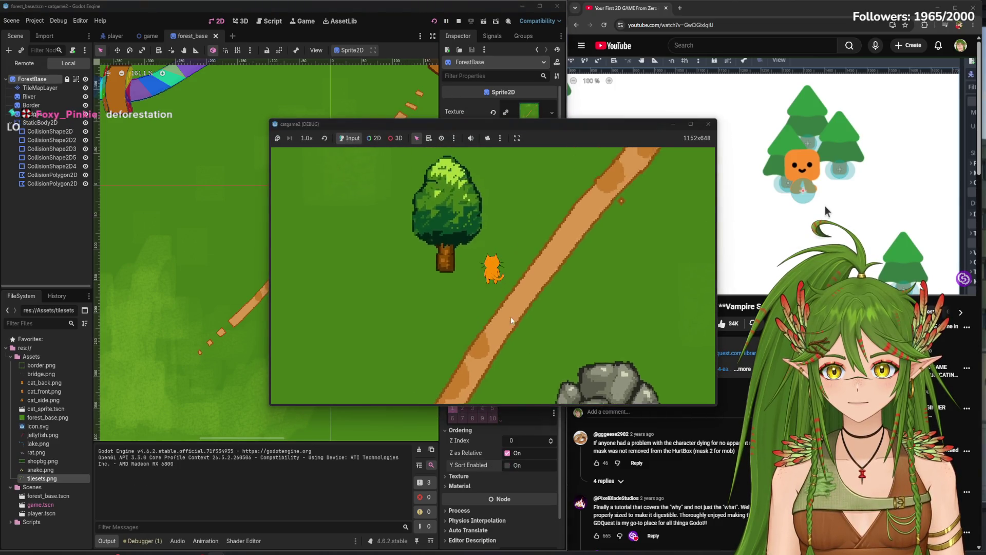
{"action": "key", "text": "Right"}
{"action": "key", "text": "Down"}
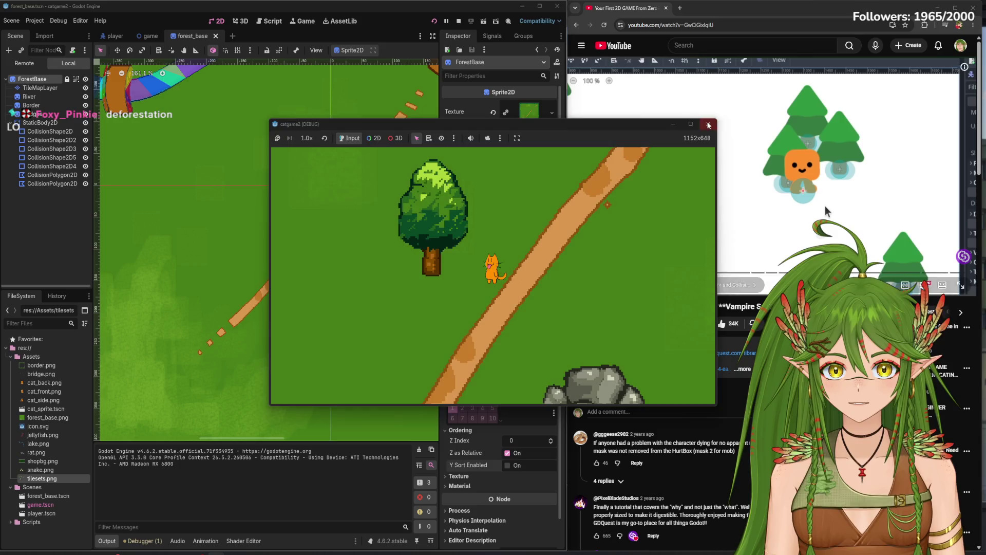
{"action": "left_click", "coordinate": [708, 124]}
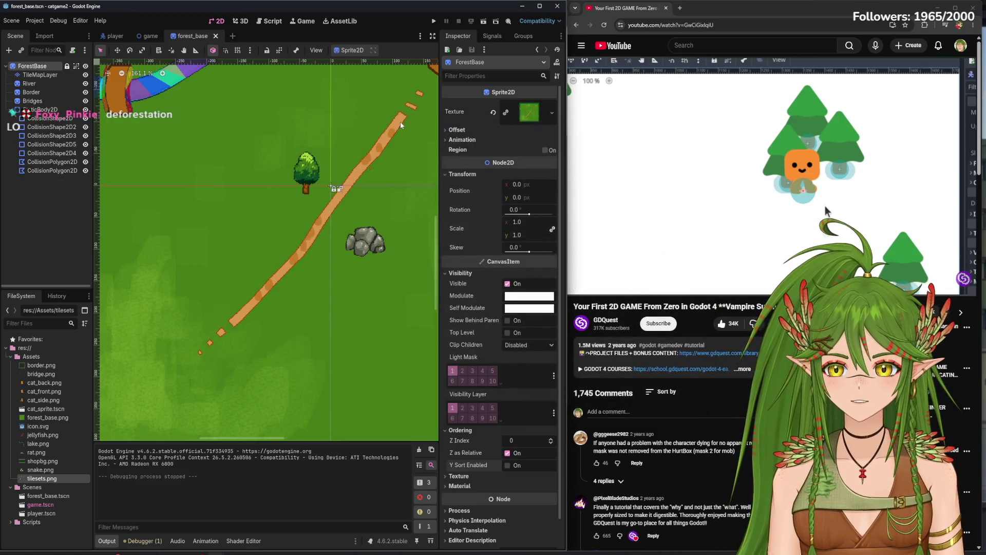
{"action": "left_click", "coordinate": [508, 466]}
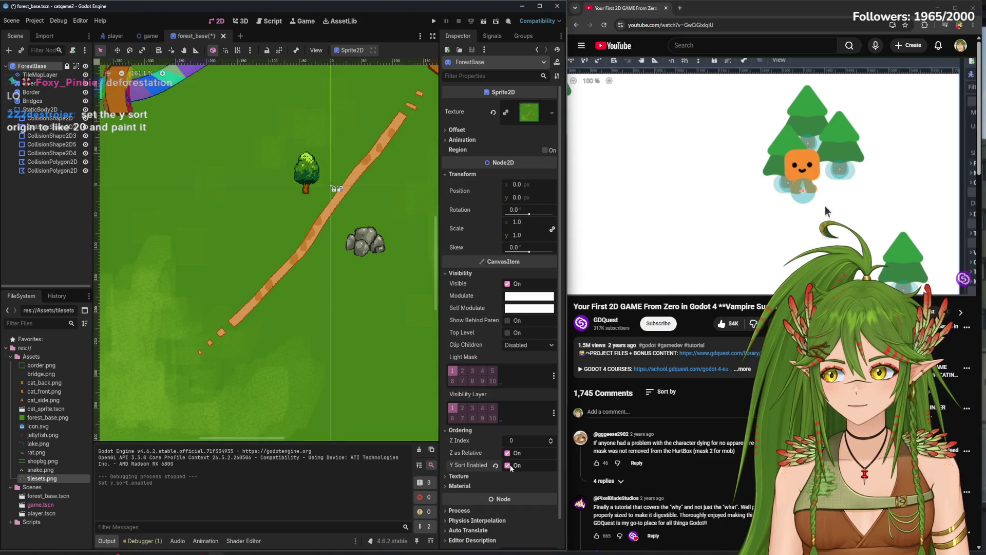
{"action": "left_click", "coordinate": [250, 542]}
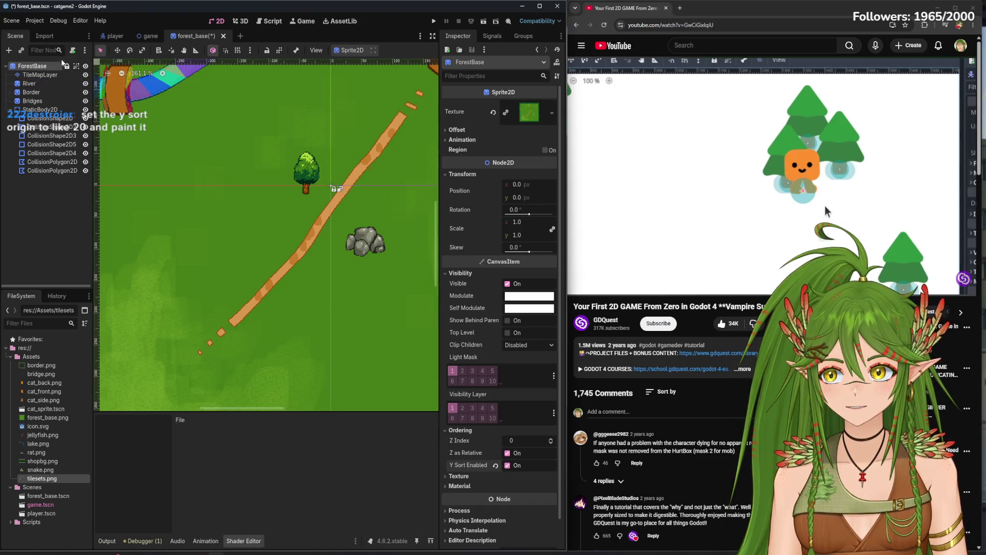
{"action": "left_click", "coordinate": [57, 75]}
Paint a Y Sort Origin of 20 onto the right tree tile
{"action": "left_click", "coordinate": [308, 542]}
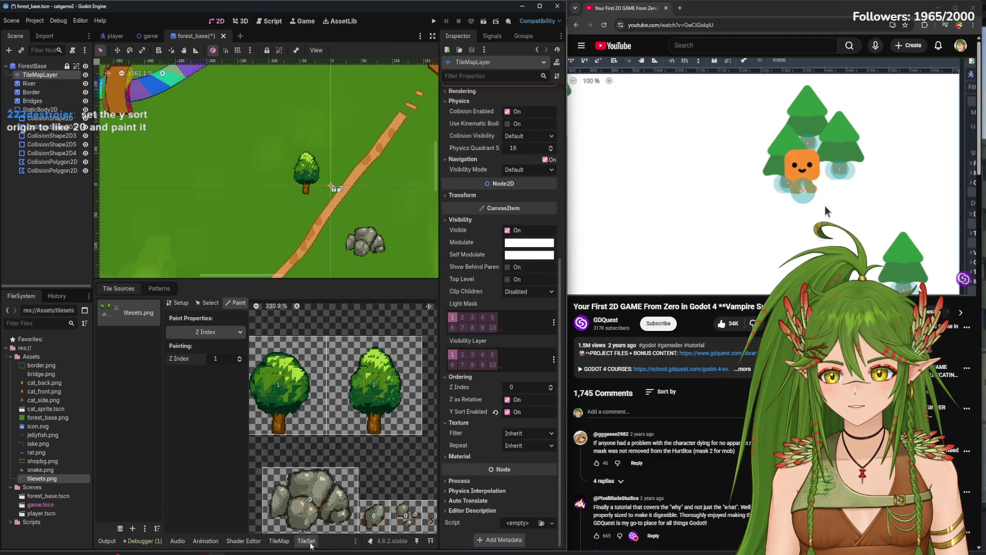
{"action": "left_click", "coordinate": [209, 334]}
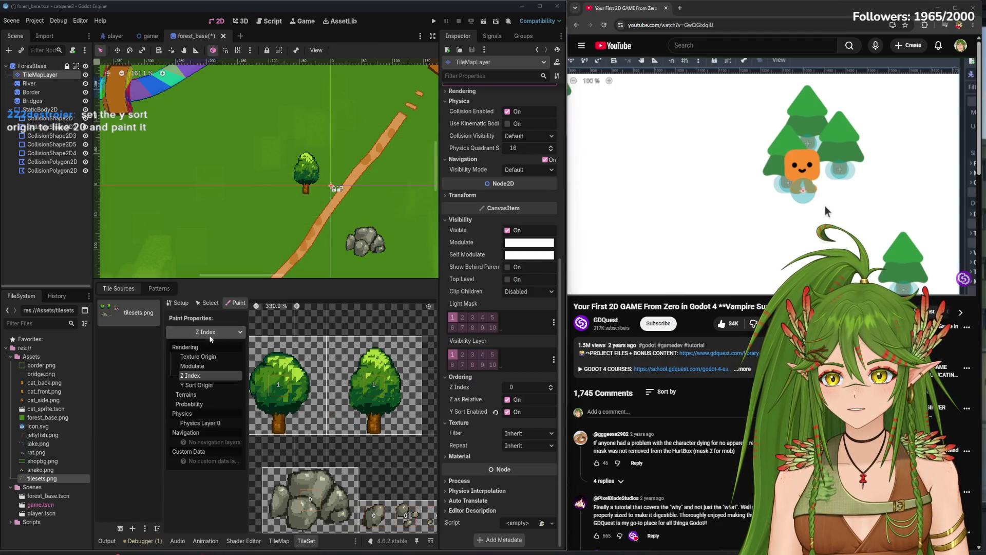
{"action": "left_click", "coordinate": [207, 386]}
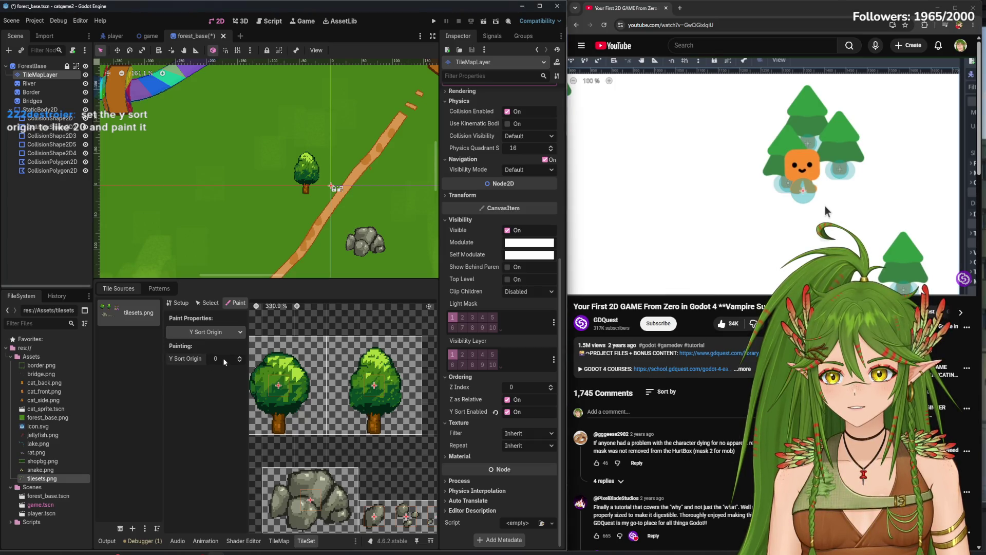
{"action": "type", "text": "0"}
{"action": "left_click", "coordinate": [371, 399]}
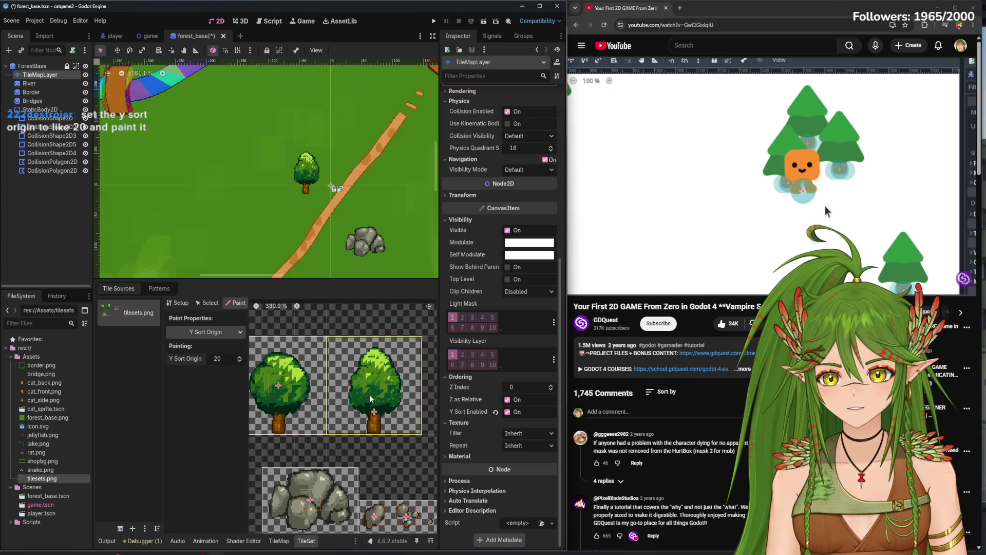
Run the game, walk the cat in and out behind the tree, then stop it
{"action": "left_click", "coordinate": [434, 21]}
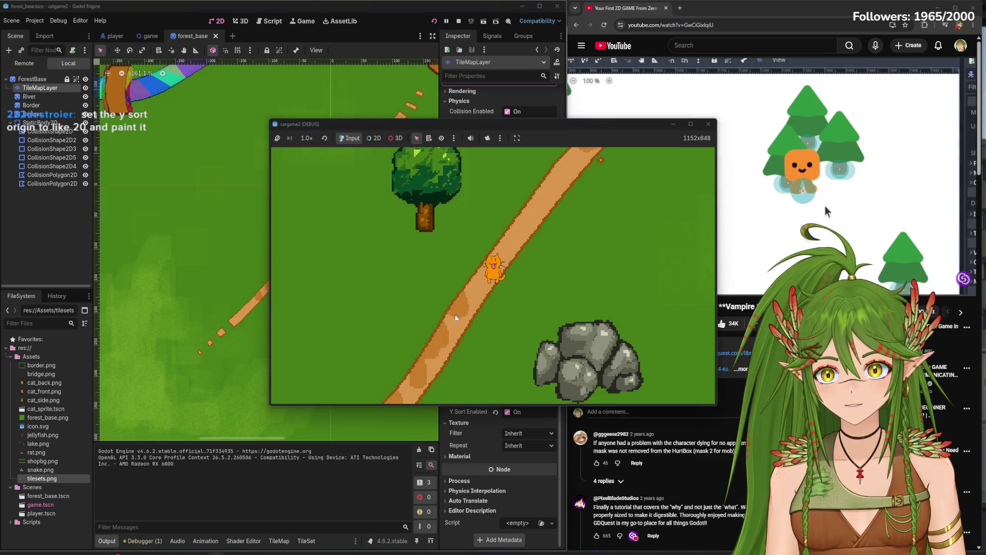
{"action": "key", "text": "Up"}
{"action": "key", "text": "Right"}
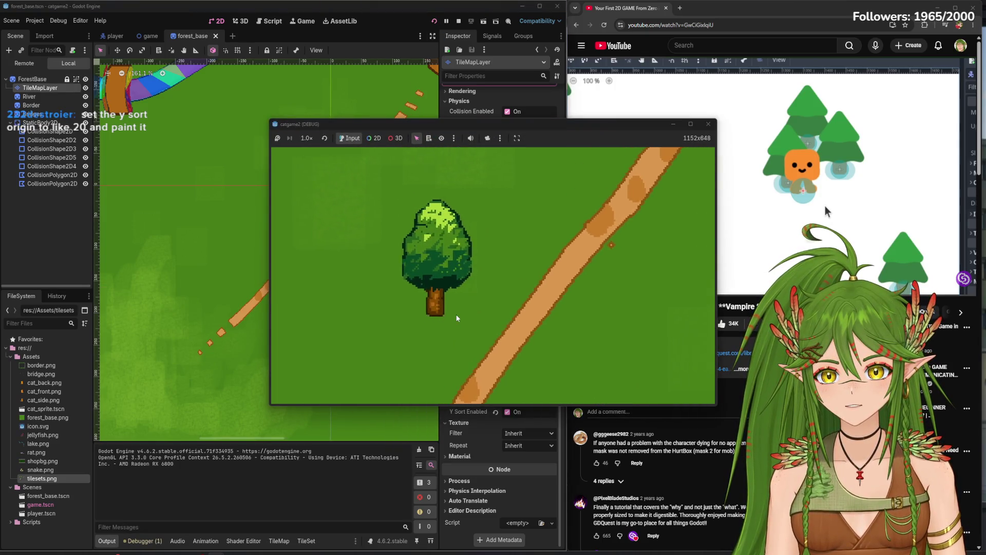
{"action": "key", "text": "Left"}
{"action": "key", "text": "Down"}
{"action": "key", "text": "Up"}
{"action": "key", "text": "Left"}
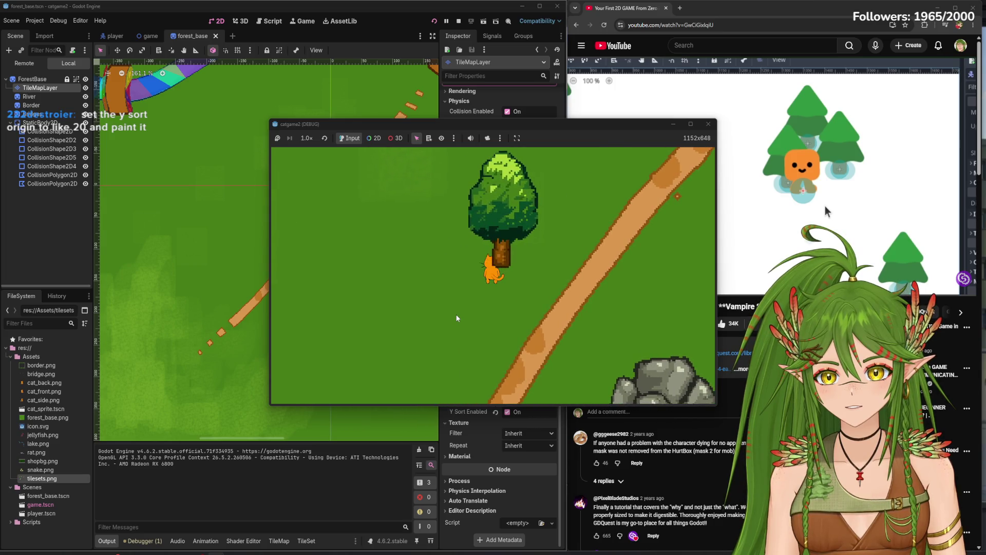
{"action": "key", "text": "Right"}
{"action": "key", "text": "Down"}
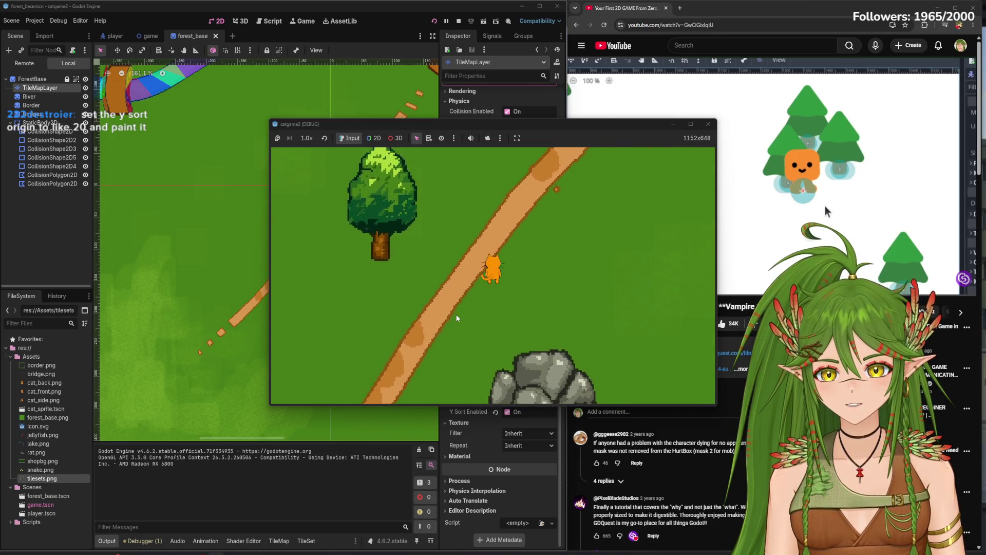
{"action": "key", "text": "Up"}
{"action": "key", "text": "Left"}
{"action": "key", "text": "Down"}
{"action": "key", "text": "Left"}
{"action": "key", "text": "Up"}
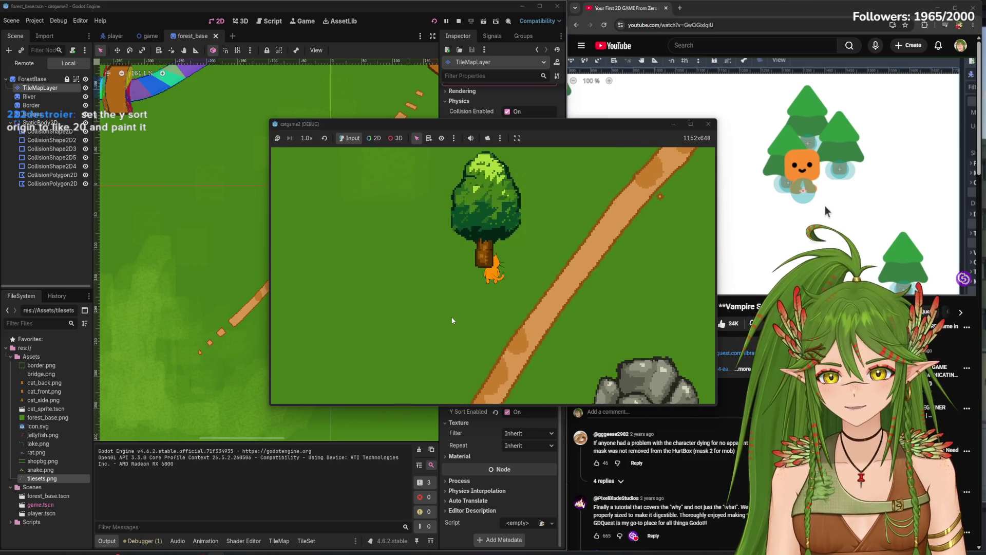
{"action": "key", "text": "Down"}
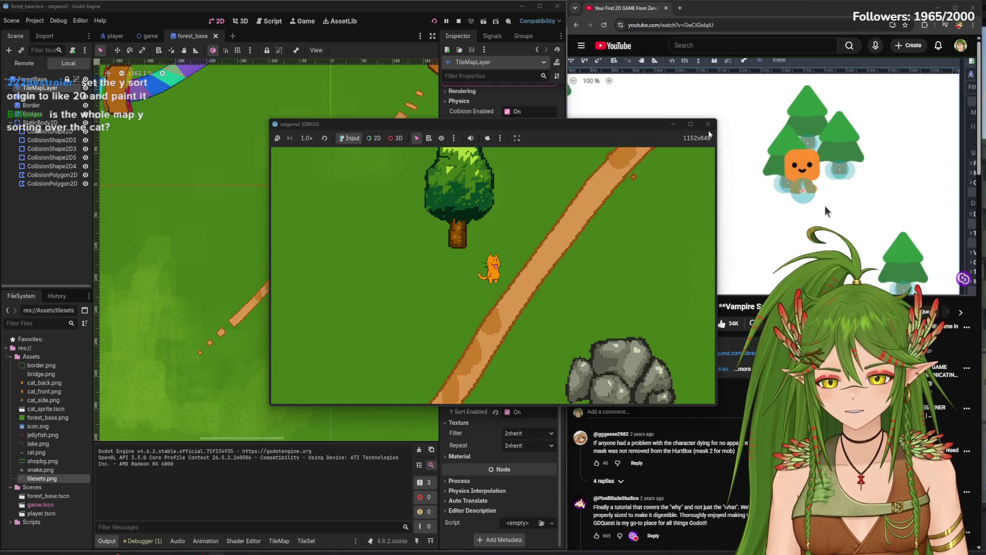
{"action": "left_click", "coordinate": [709, 124]}
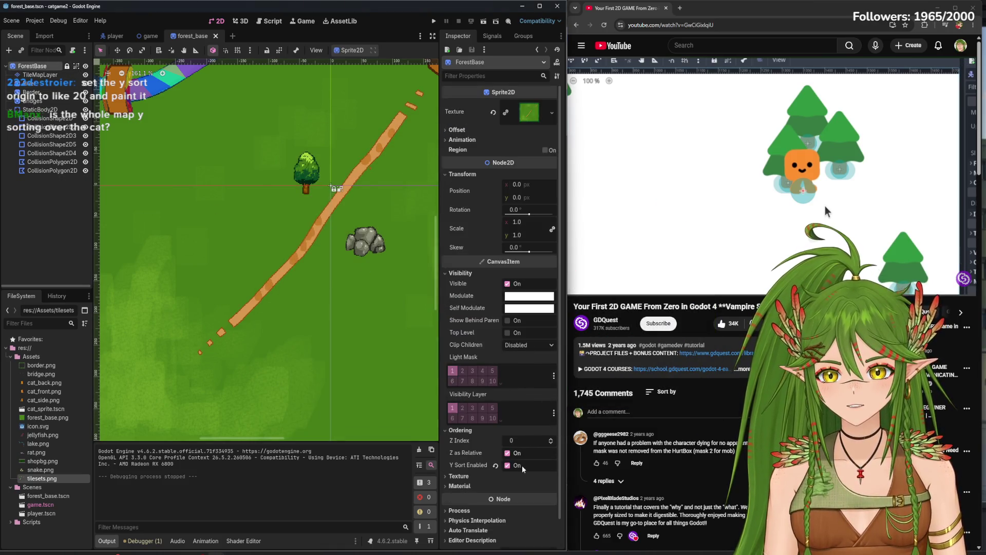
Untick ForestBase's Y Sort Enabled, then run and walk the cat around the tree
{"action": "left_click", "coordinate": [522, 467]}
{"action": "key", "text": "F5"}
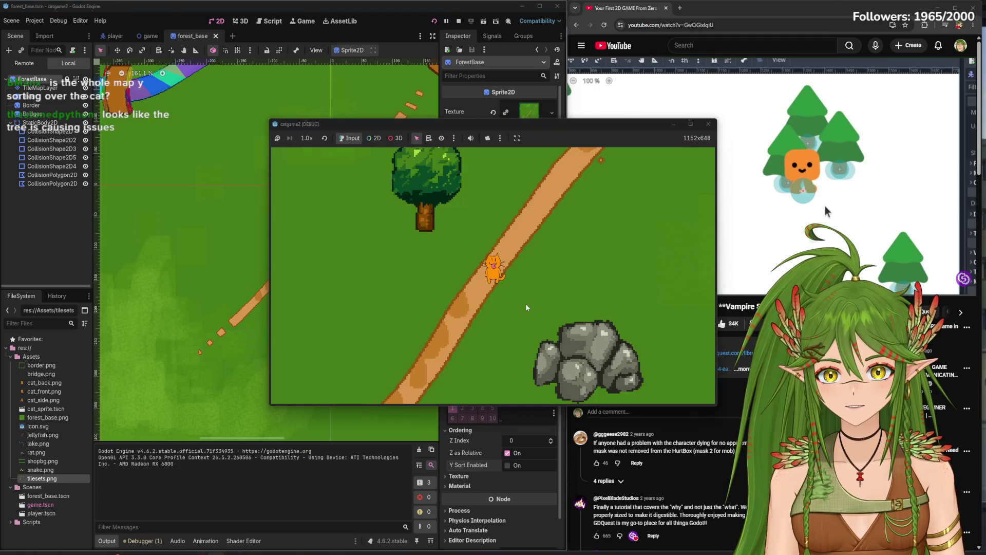
{"action": "key", "text": "Up"}
{"action": "key", "text": "Down"}
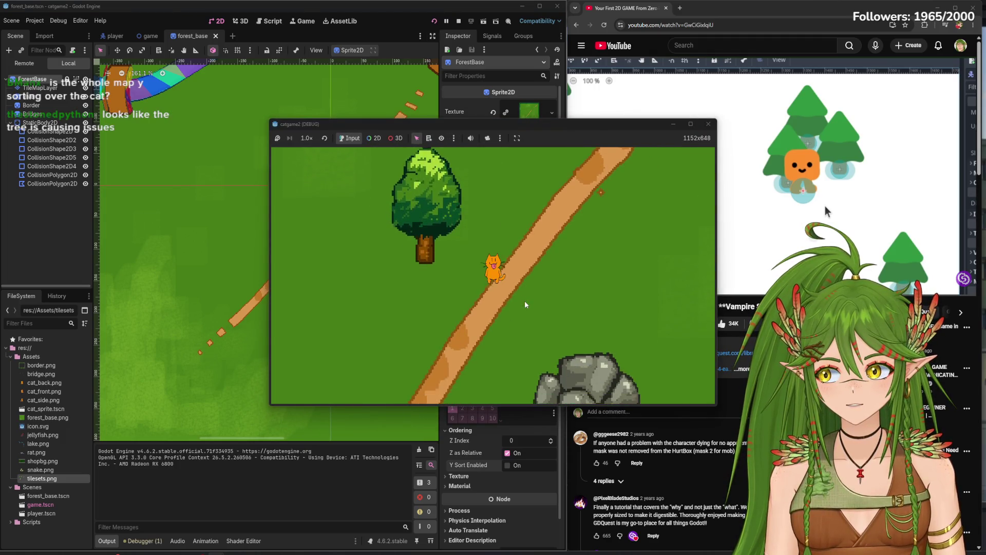
{"action": "key", "text": "Up"}
{"action": "key", "text": "Down"}
{"action": "key", "text": "Right"}
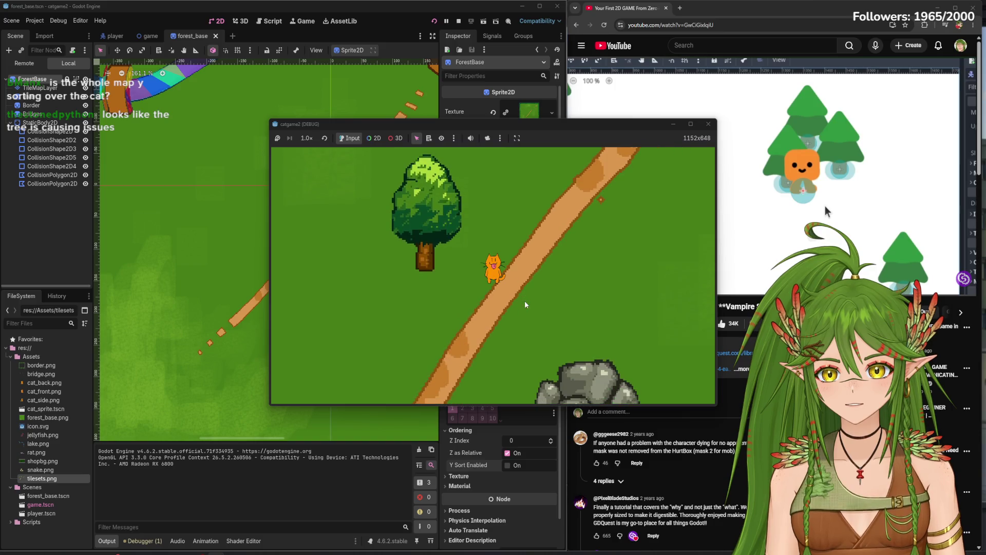
{"action": "key", "text": "Up"}
{"action": "key", "text": "Right"}
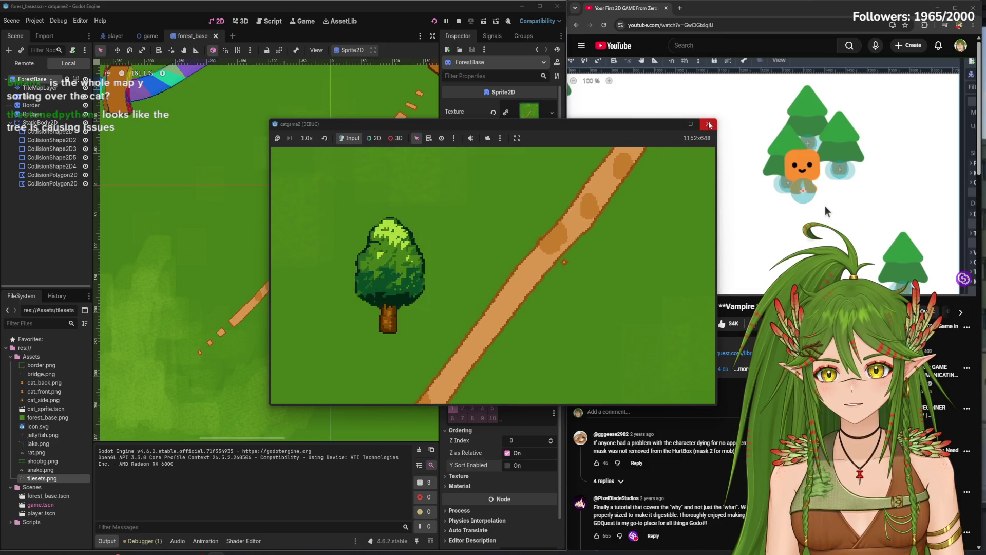
{"action": "left_click", "coordinate": [709, 124]}
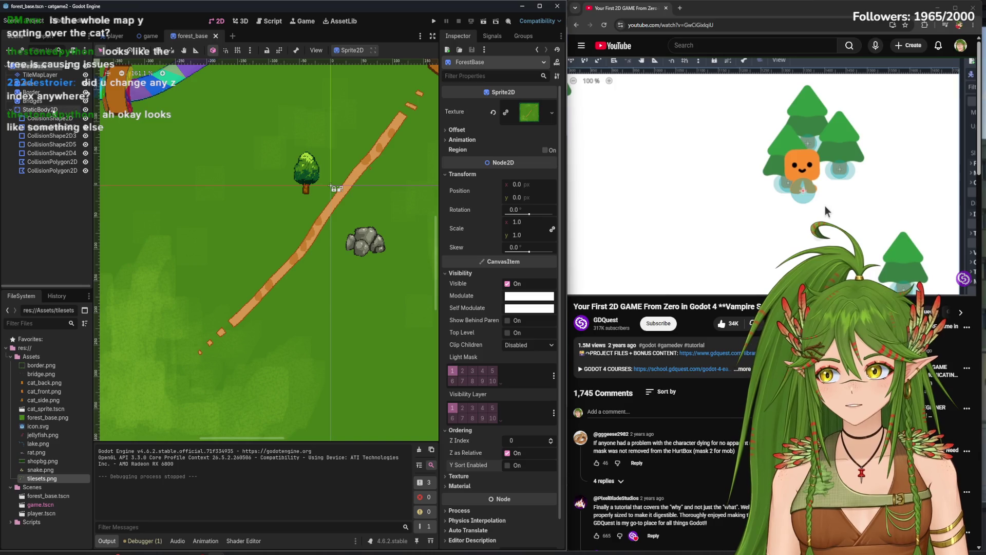
Paint Z Index 0 onto both tree tiles of the TileMapLayer's tileset
{"action": "left_click", "coordinate": [40, 75]}
{"action": "left_click", "coordinate": [307, 541]}
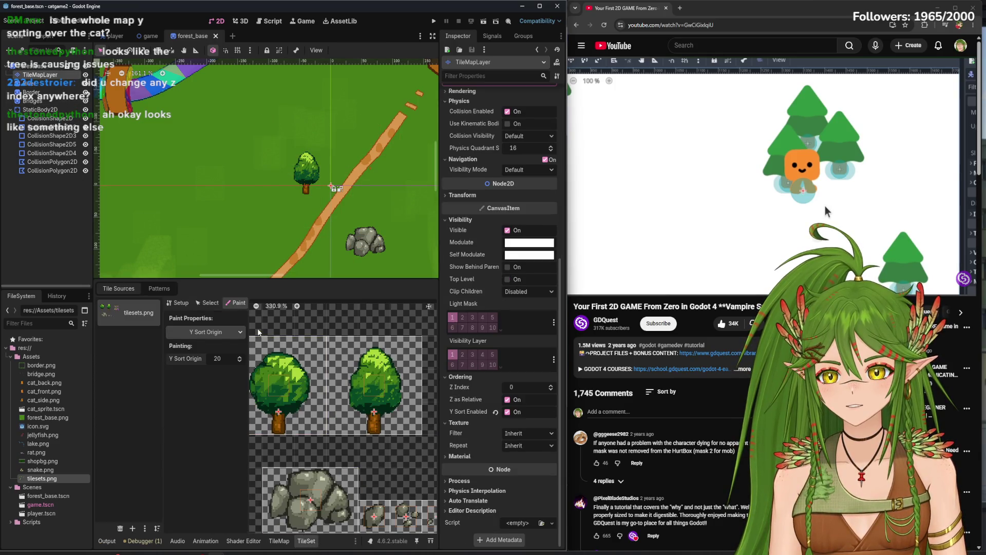
{"action": "left_click", "coordinate": [221, 331]}
{"action": "left_click", "coordinate": [204, 374]}
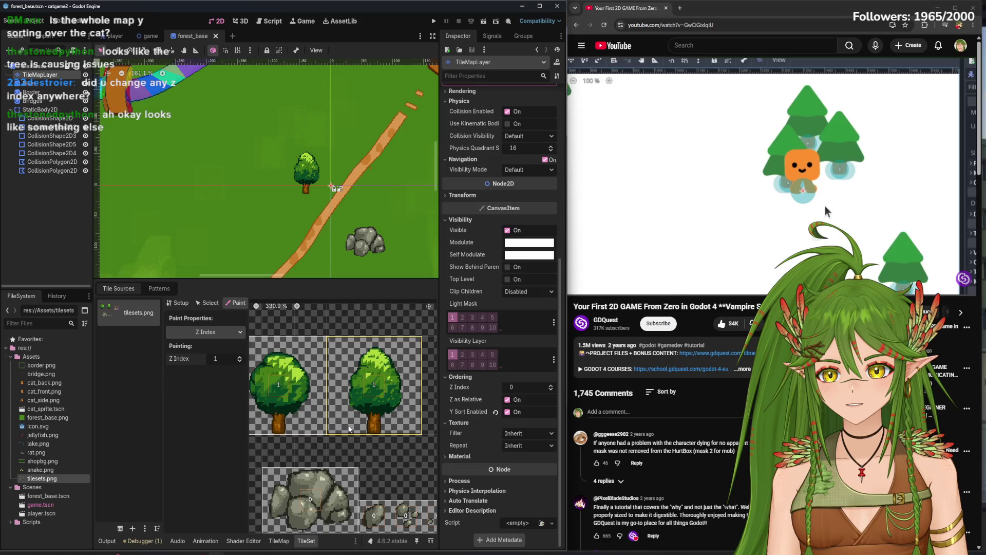
{"action": "left_click", "coordinate": [240, 361]}
{"action": "left_click", "coordinate": [278, 385]}
{"action": "left_click", "coordinate": [374, 385]}
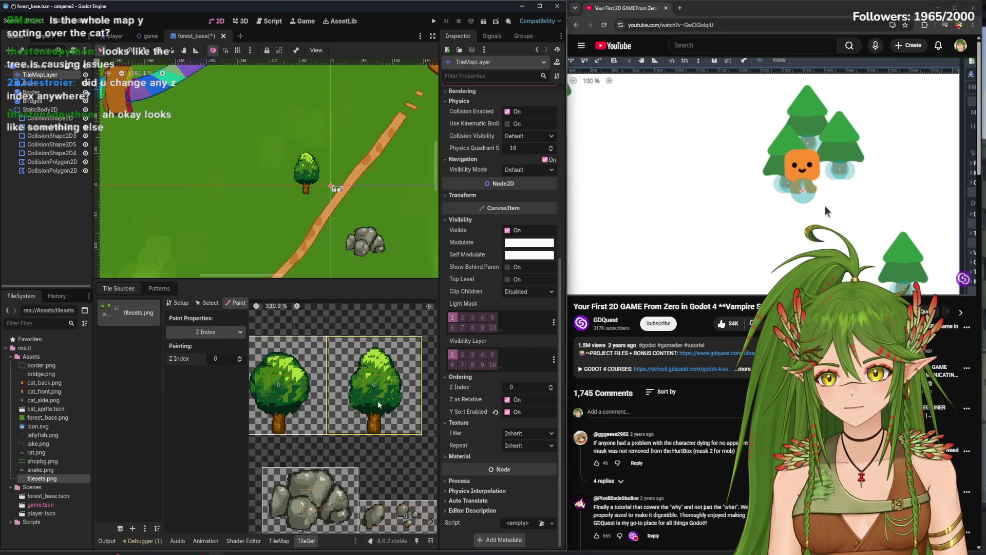
Run the game, walk the cat around the tree, stop it and select ForestBase
{"action": "left_click", "coordinate": [435, 21]}
{"action": "key", "text": "Up"}
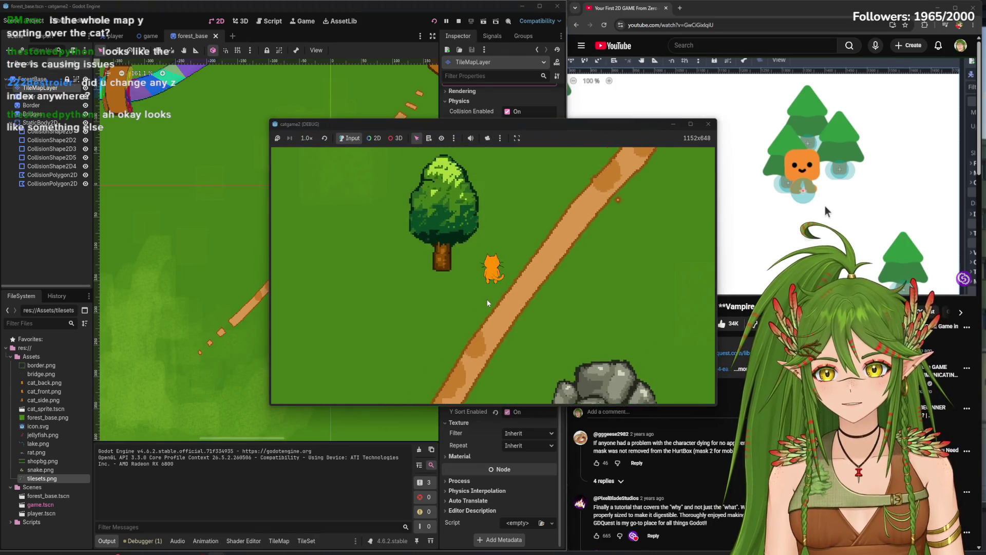
{"action": "key", "text": "Right"}
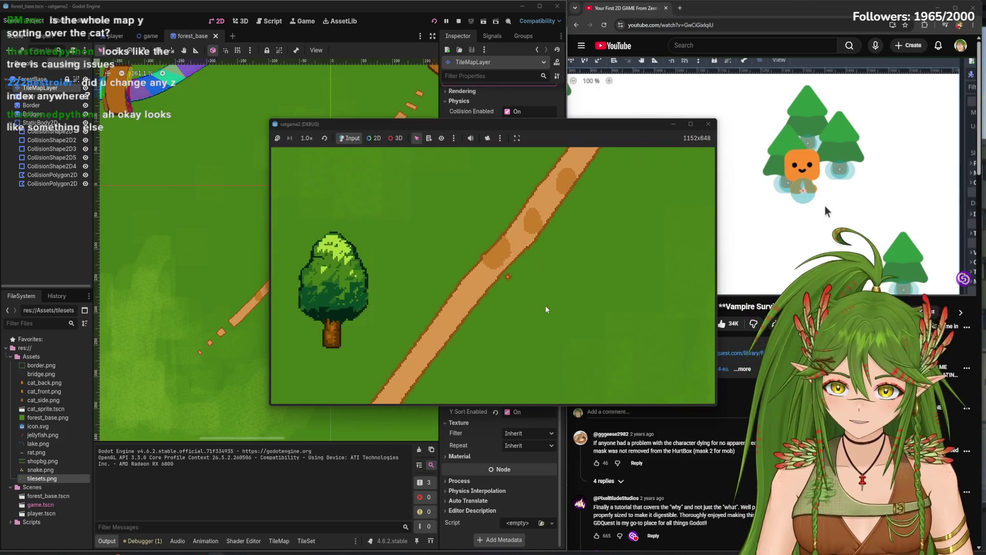
{"action": "key", "text": "Down"}
{"action": "key", "text": "Left"}
{"action": "key", "text": "Left"}
{"action": "key", "text": "Up"}
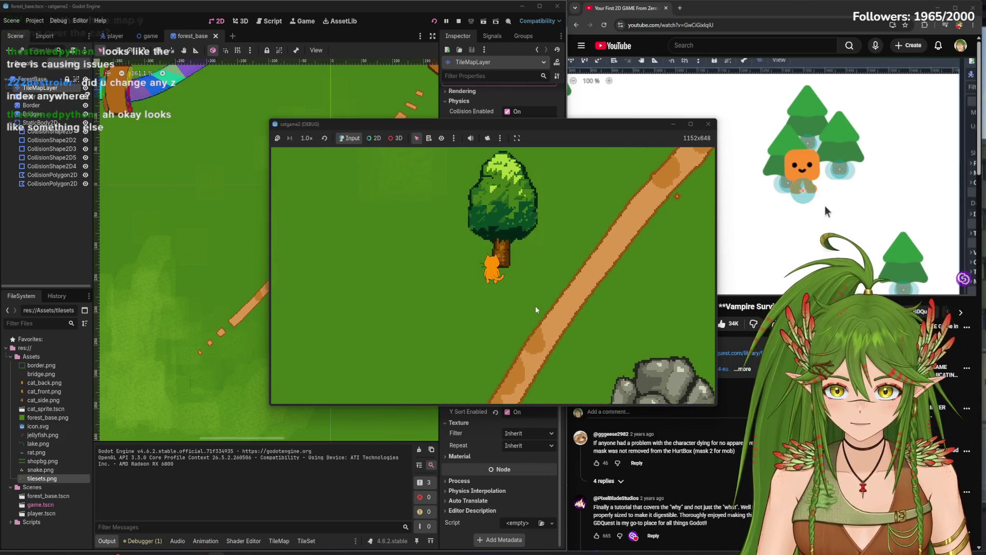
{"action": "key", "text": "Right"}
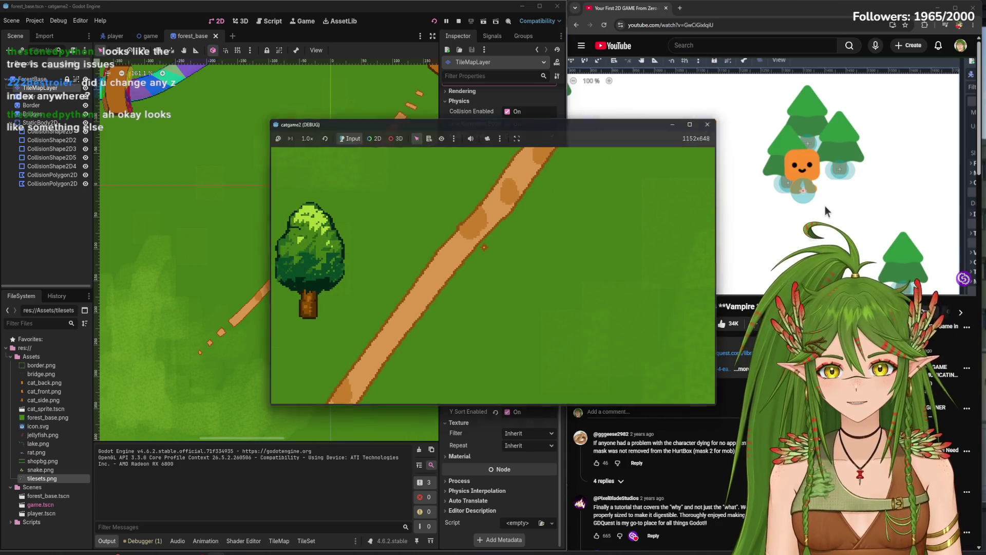
{"action": "left_click", "coordinate": [709, 124]}
{"action": "left_click", "coordinate": [36, 66]}
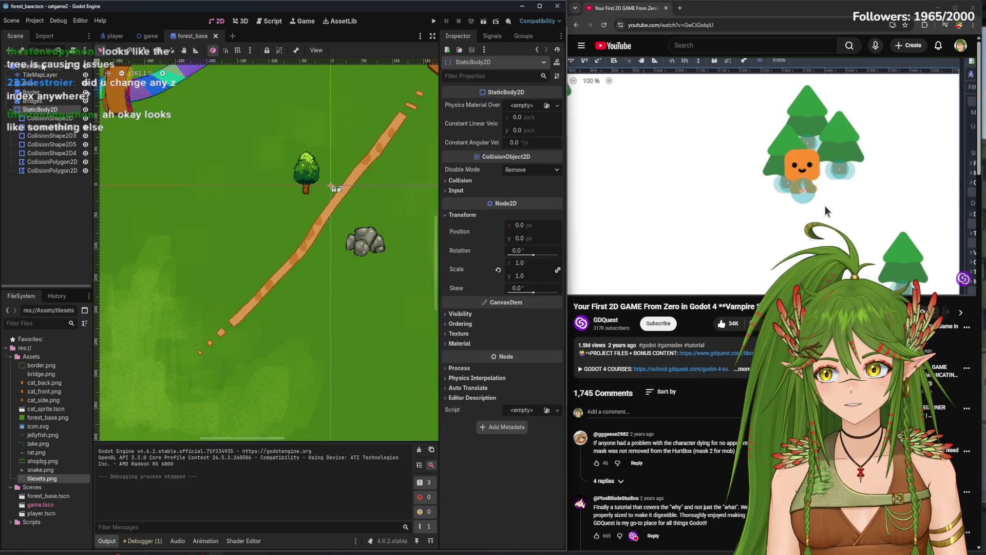
In the game scene, toggle Y Sort Enabled under Ordering on the ForestBase floor
{"action": "left_click", "coordinate": [151, 35]}
{"action": "left_click", "coordinate": [37, 74]}
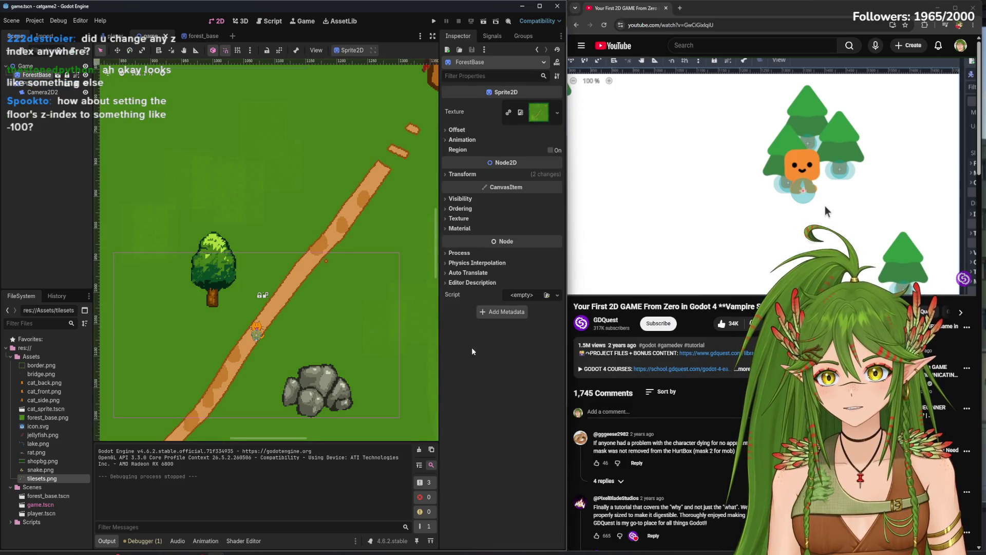
{"action": "left_click", "coordinate": [463, 199]}
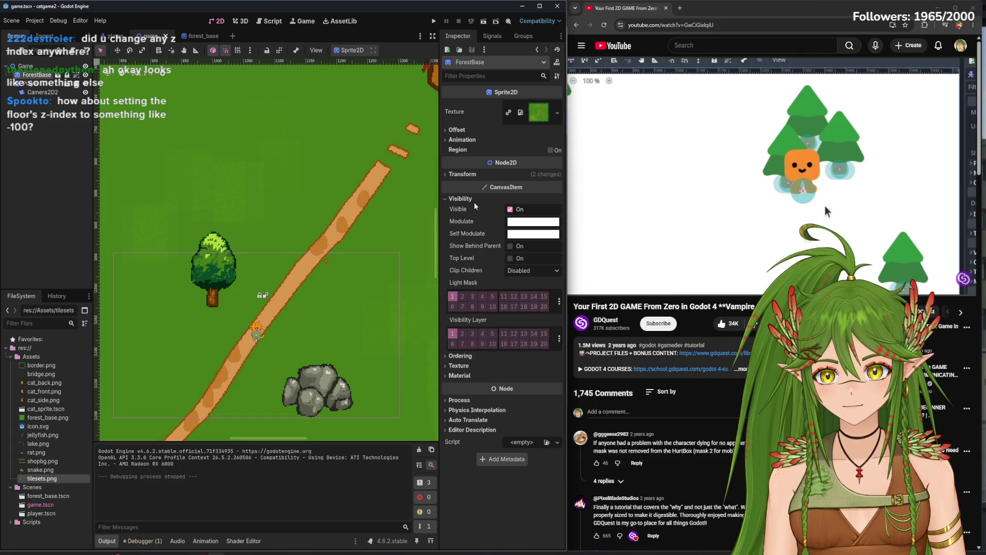
{"action": "left_click", "coordinate": [464, 174]}
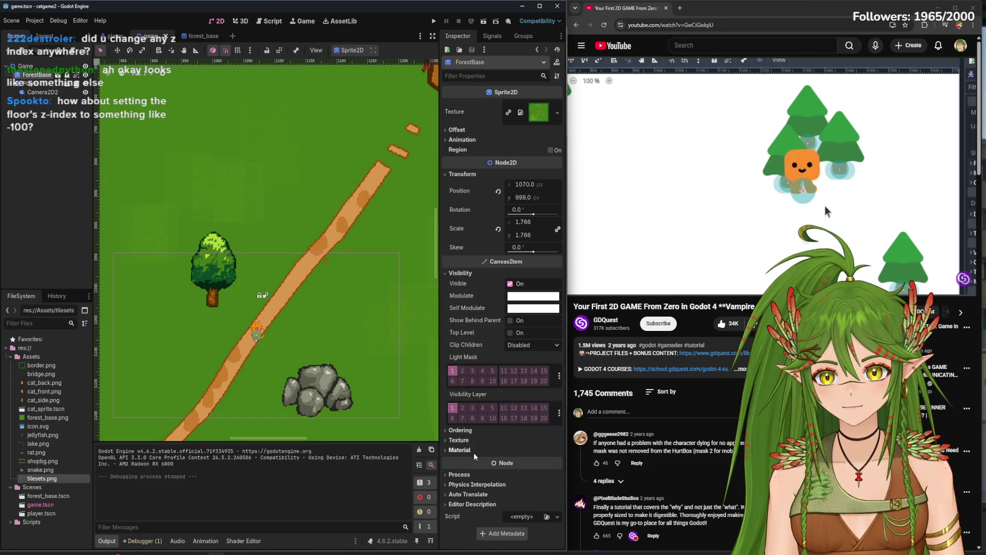
{"action": "left_click", "coordinate": [463, 430]}
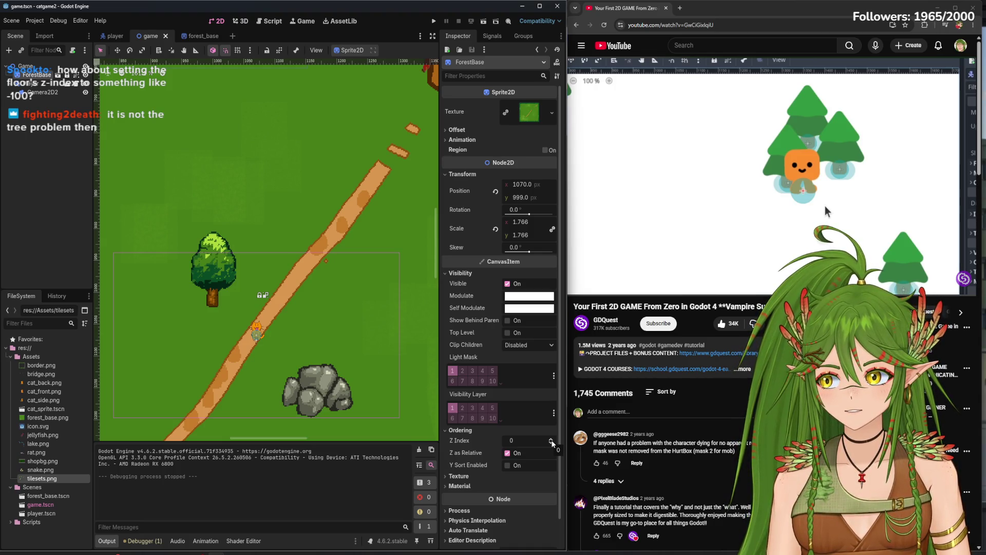
{"action": "left_click", "coordinate": [508, 465]}
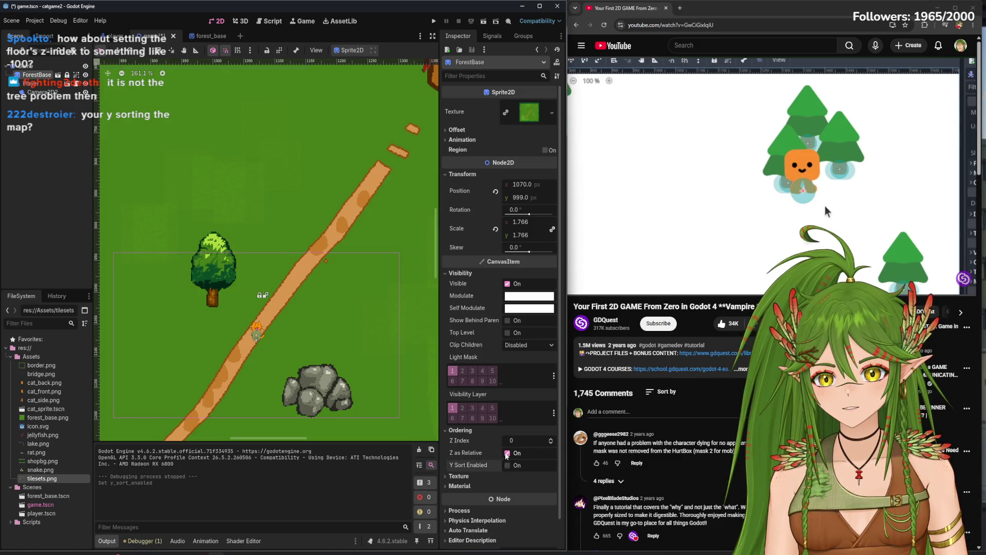
Set the forest_base floor's Z Index to -1, then test-run the cat walking left and right
{"action": "left_click", "coordinate": [207, 37]}
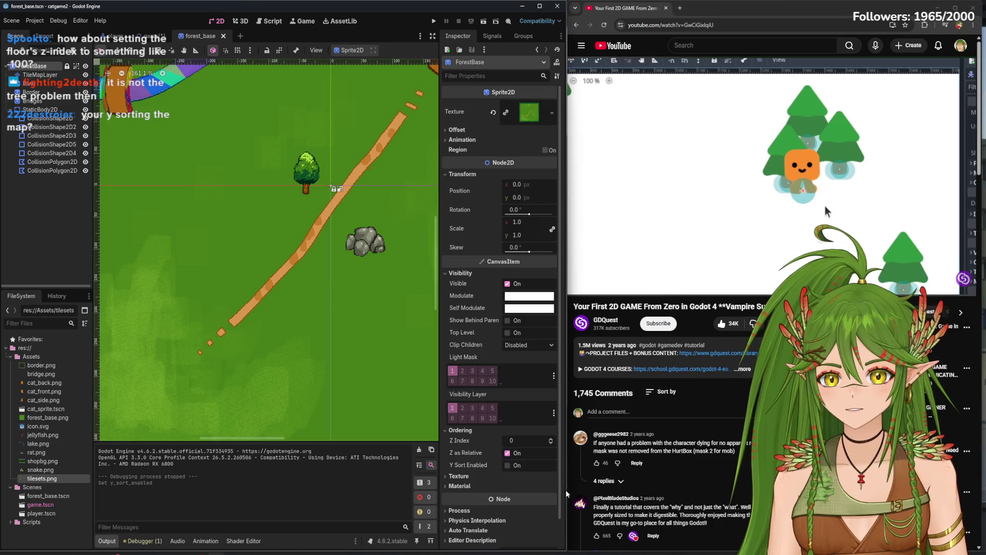
{"action": "left_click", "coordinate": [551, 443]}
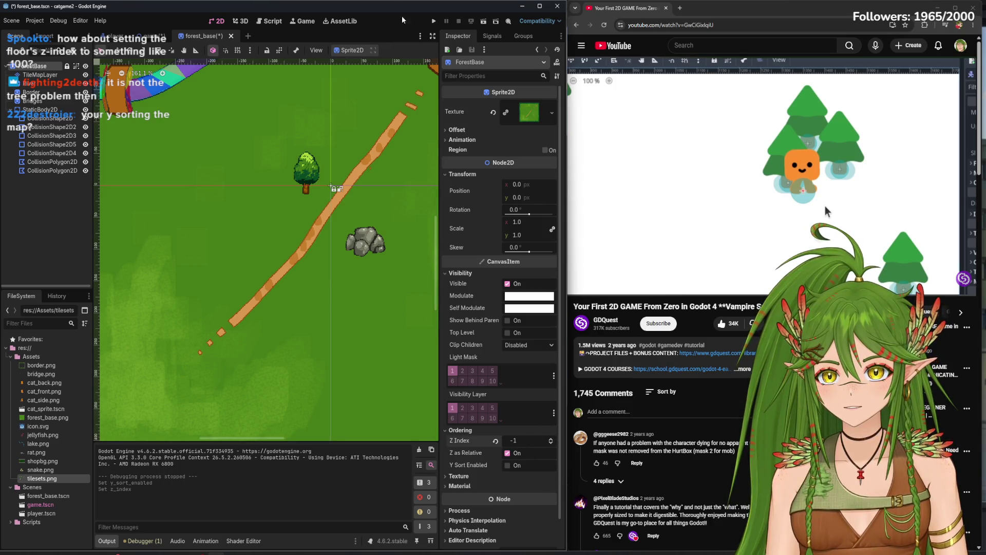
{"action": "left_click", "coordinate": [434, 21]}
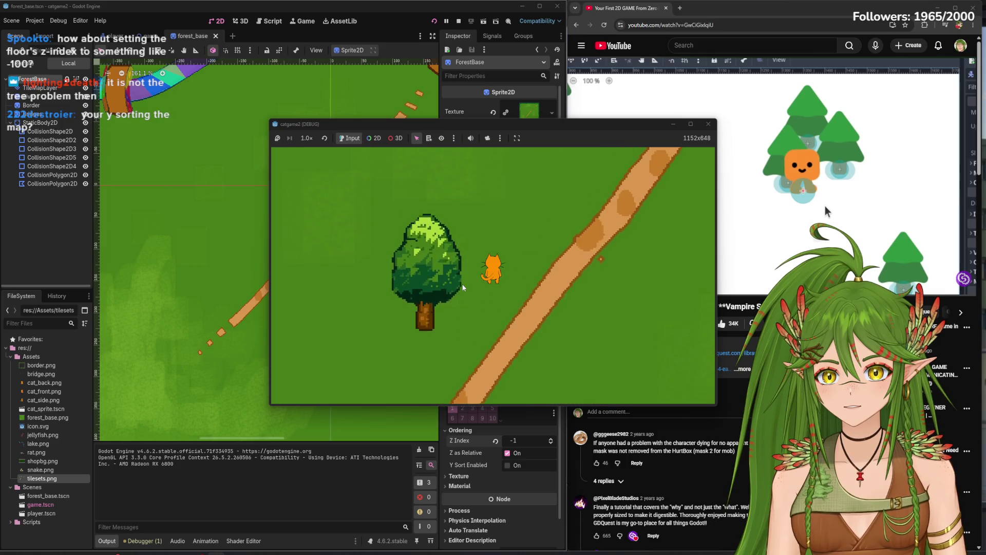
{"action": "key", "text": "Left"}
{"action": "key", "text": "Right"}
{"action": "key", "text": "alt+F4"}
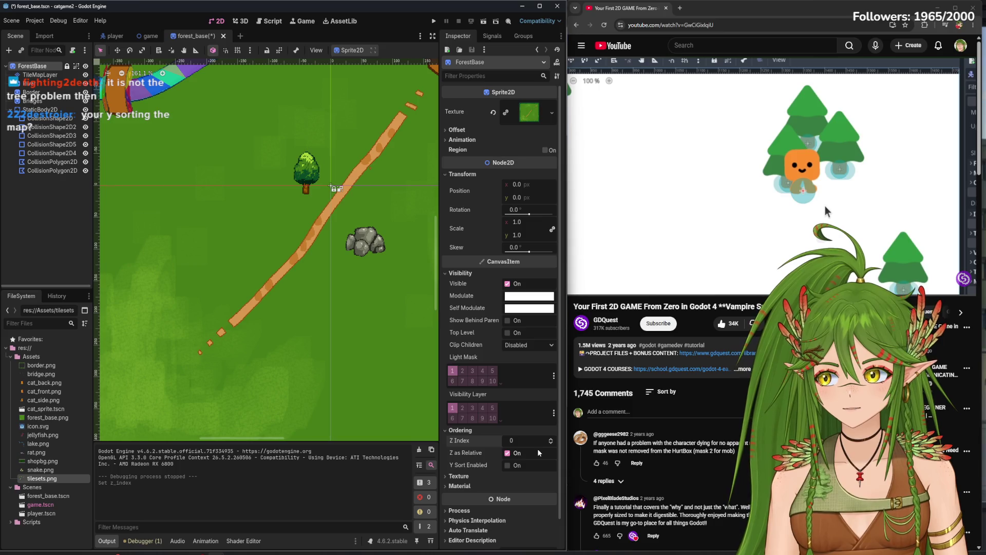
Flip between the game and forest_base scenes, ending on forest_base with TileMapLayer selected
{"action": "left_click", "coordinate": [150, 36]}
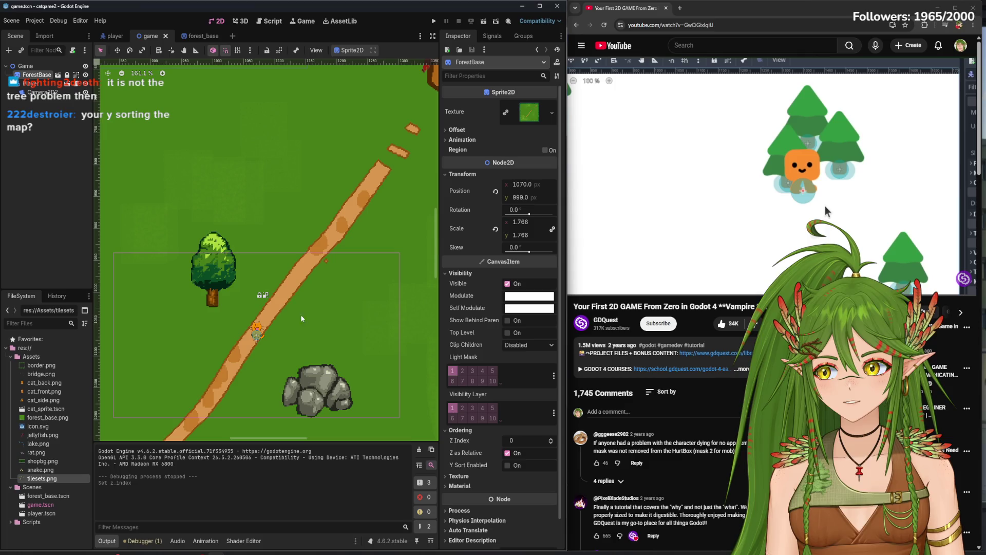
{"action": "left_click", "coordinate": [188, 37]}
{"action": "left_click", "coordinate": [71, 76]}
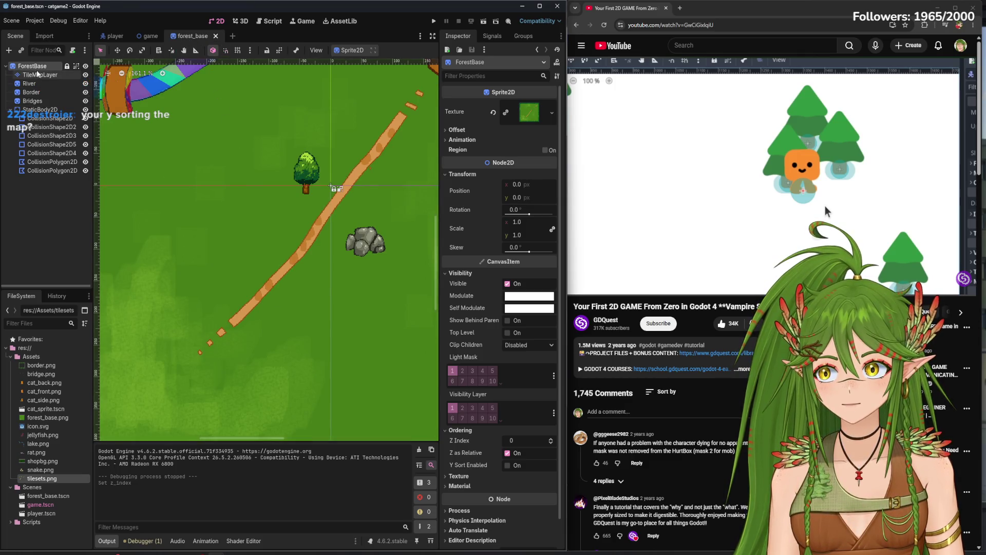
{"action": "left_click", "coordinate": [151, 36]}
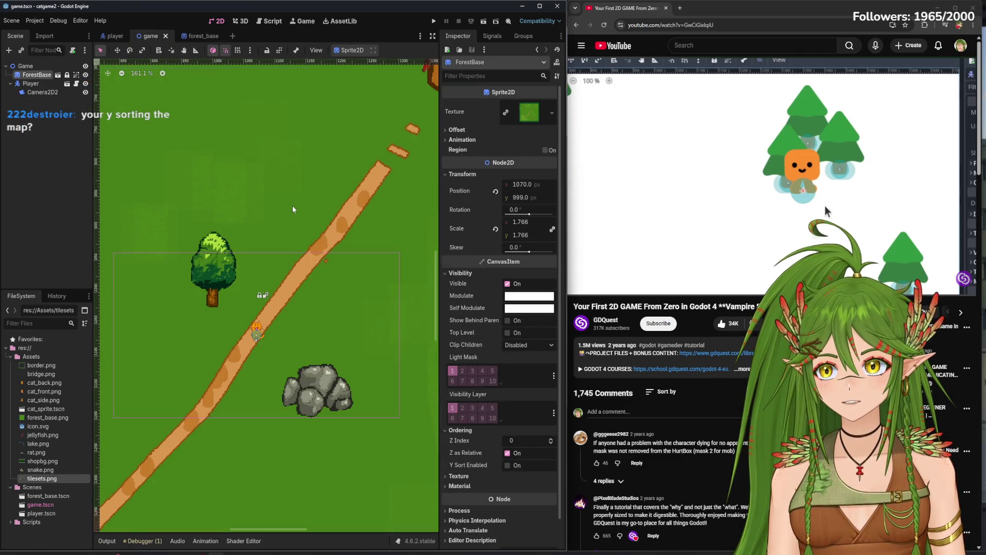
{"action": "left_click", "coordinate": [201, 36]}
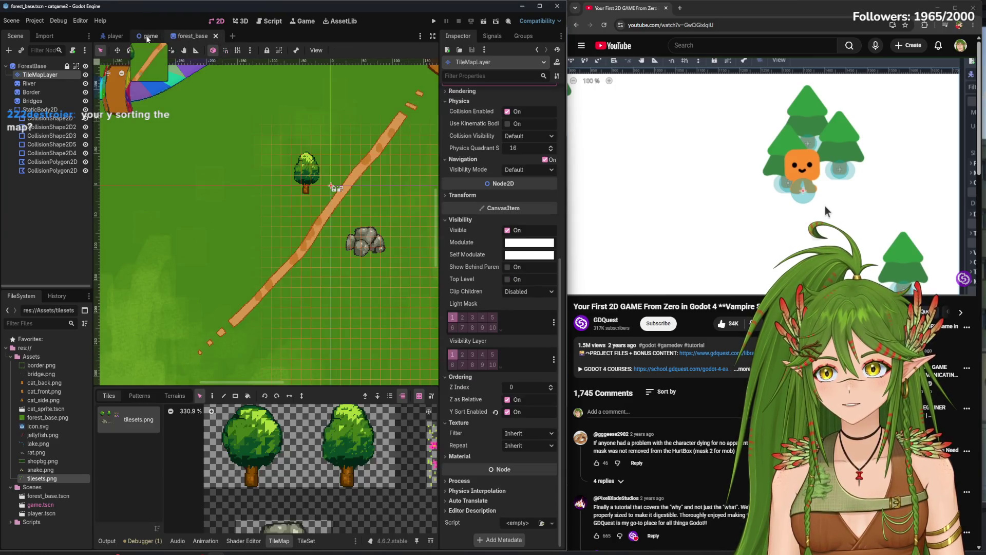
{"action": "left_click", "coordinate": [138, 38]}
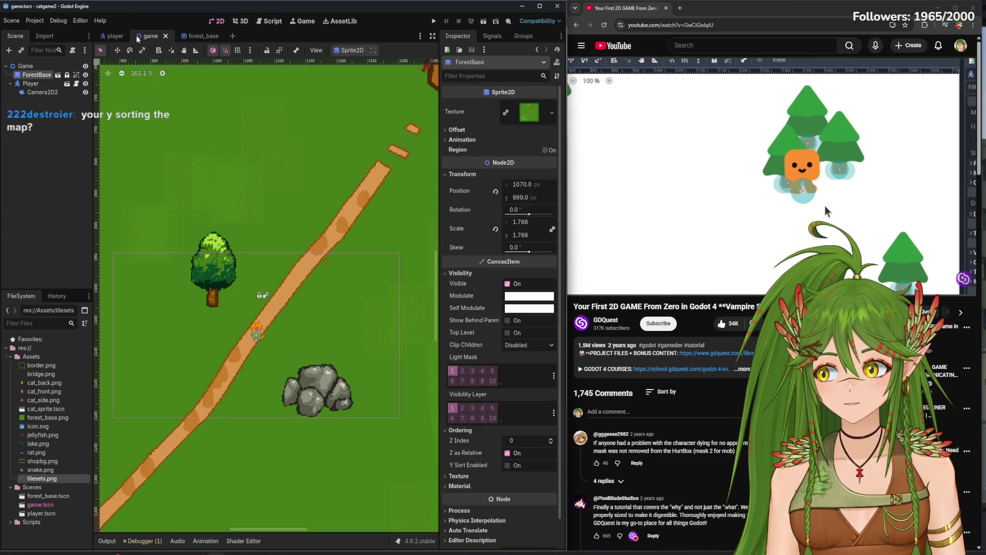
{"action": "left_click", "coordinate": [202, 36]}
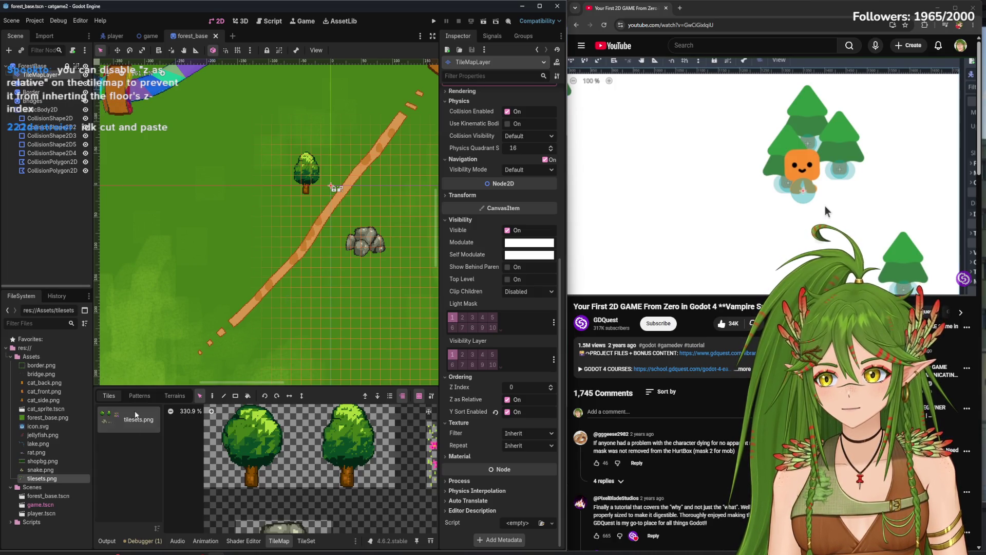
Browse the TileSet paint properties, then uncheck Z as Relative on the TileMapLayer
{"action": "left_click", "coordinate": [307, 540]}
{"action": "left_click", "coordinate": [236, 303]}
{"action": "left_click", "coordinate": [206, 332]}
{"action": "left_click", "coordinate": [221, 369]}
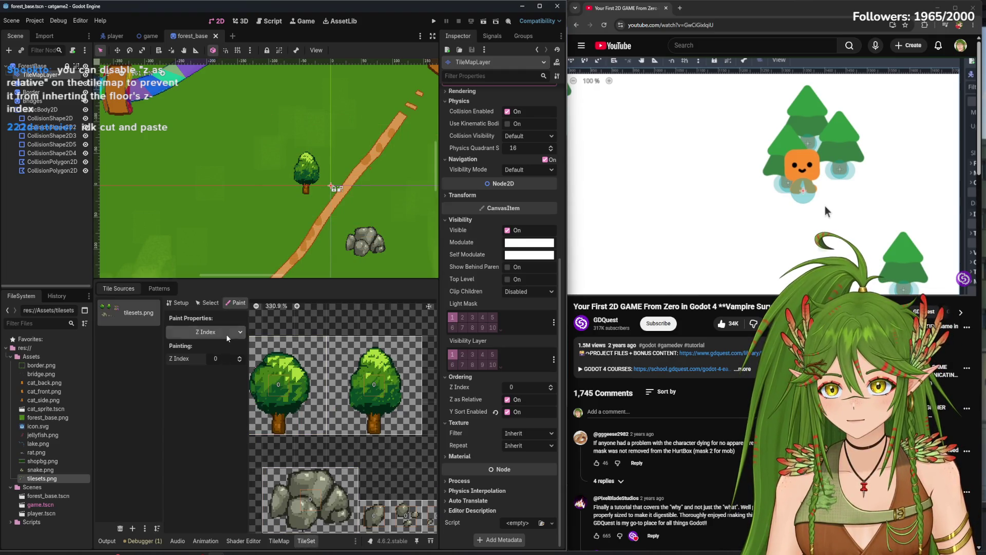
{"action": "left_click", "coordinate": [227, 335]}
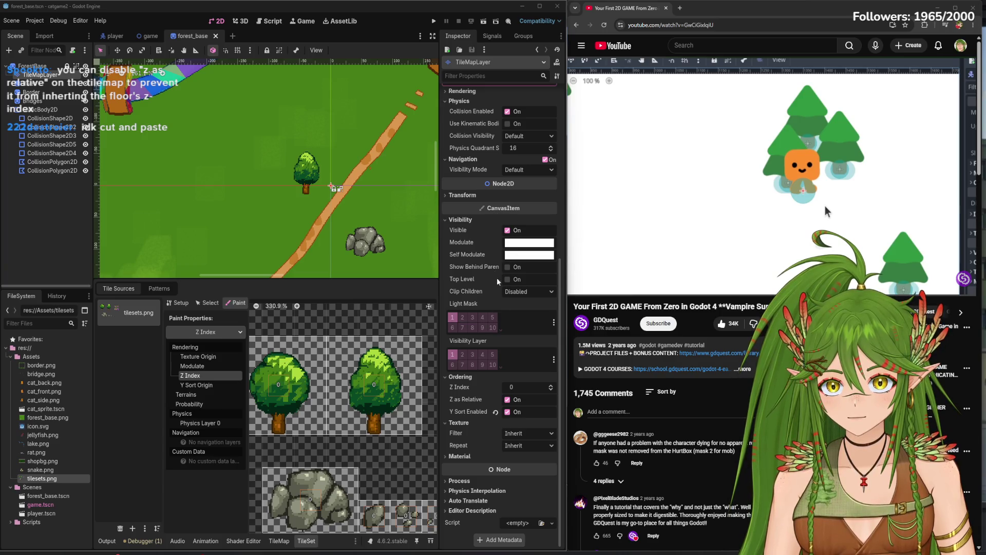
{"action": "left_click", "coordinate": [491, 403]}
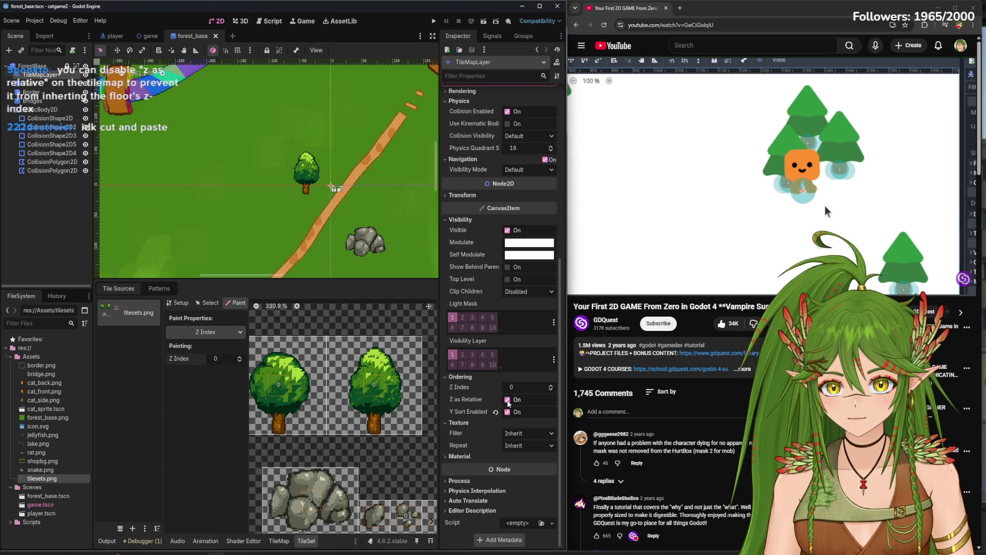
{"action": "left_click", "coordinate": [507, 400]}
Playtest the cat walking up and down the path, then return to forest_base
{"action": "left_click", "coordinate": [433, 21]}
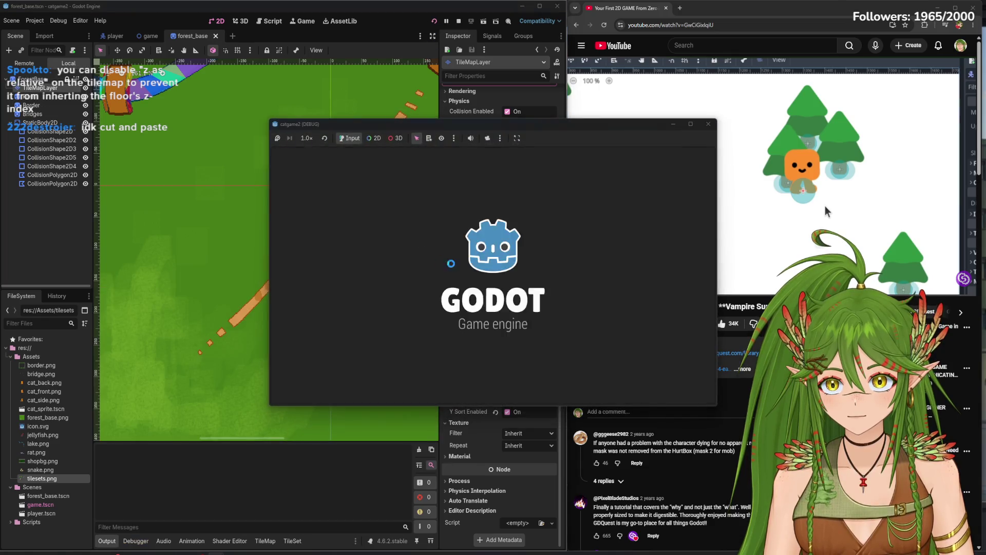
{"action": "key", "text": "Up"}
{"action": "key", "text": "Down"}
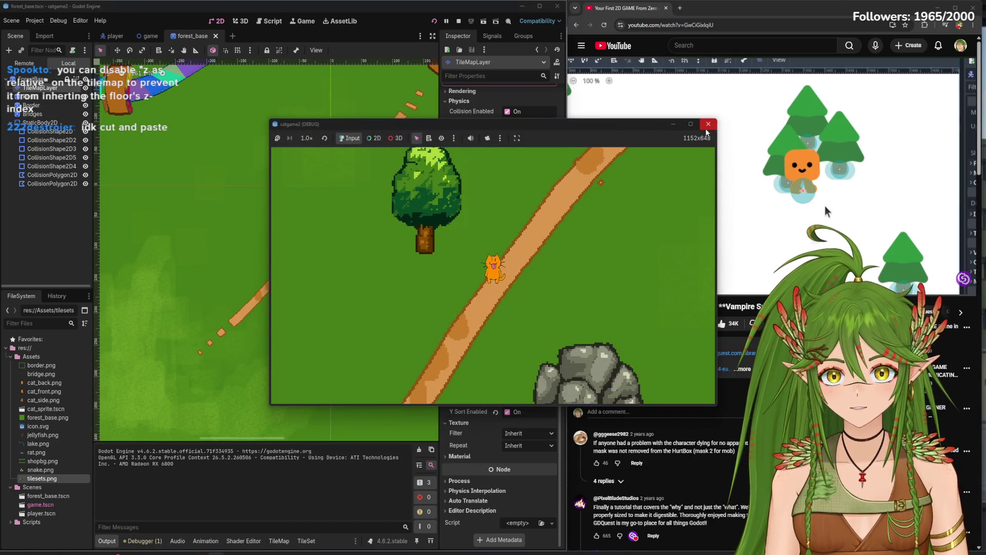
{"action": "left_click", "coordinate": [708, 123]}
{"action": "key", "text": "ctrl+Tab"}
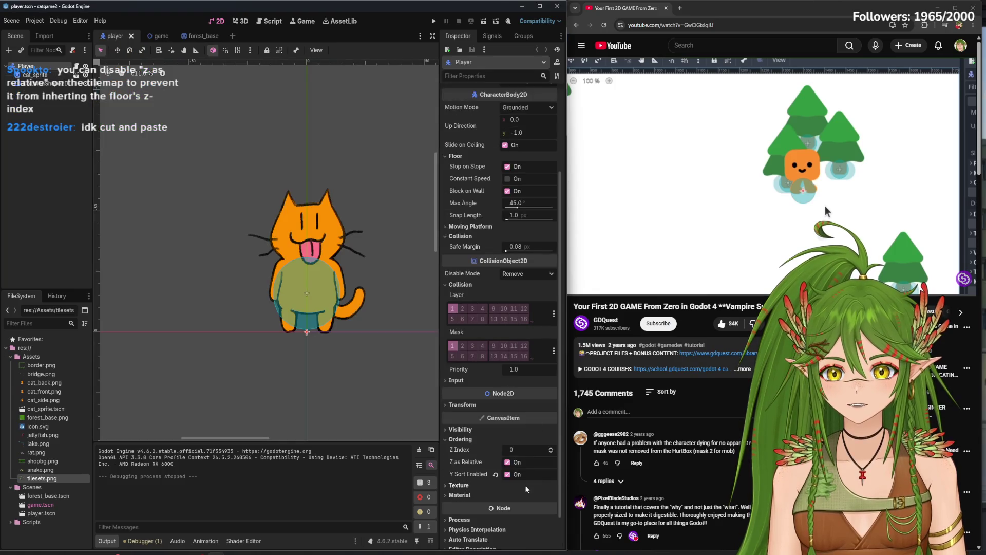
{"action": "left_click", "coordinate": [197, 36]}
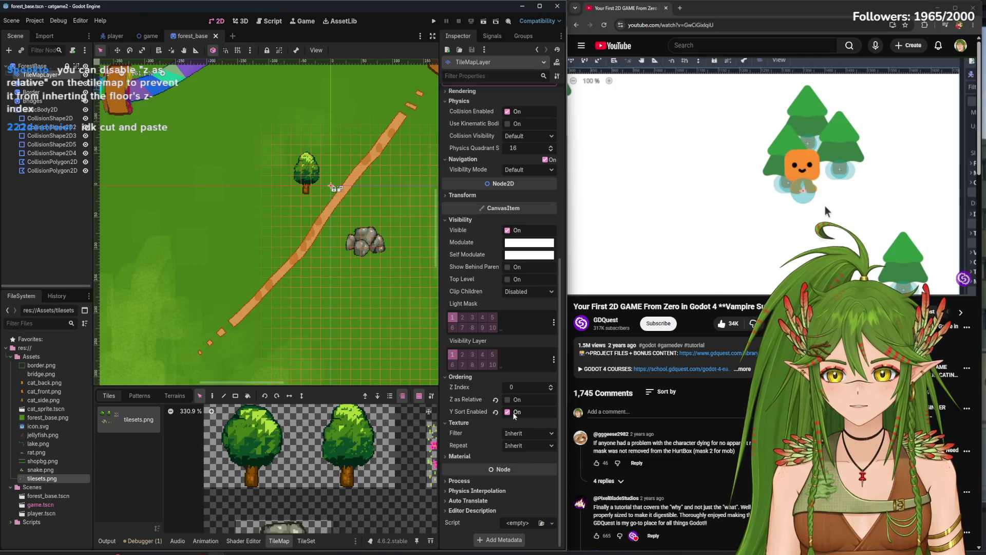
Re-check Z as Relative on the TileMapLayer
{"action": "scroll", "coordinate": [365, 456], "scroll_direction": "up", "scroll_amount": 5}
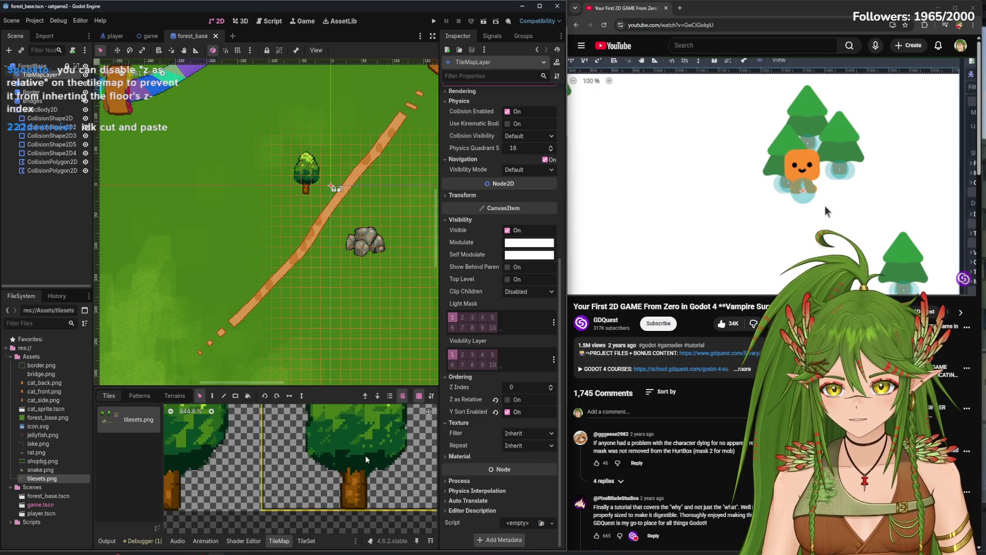
{"action": "scroll", "coordinate": [365, 455], "scroll_direction": "down", "scroll_amount": 6}
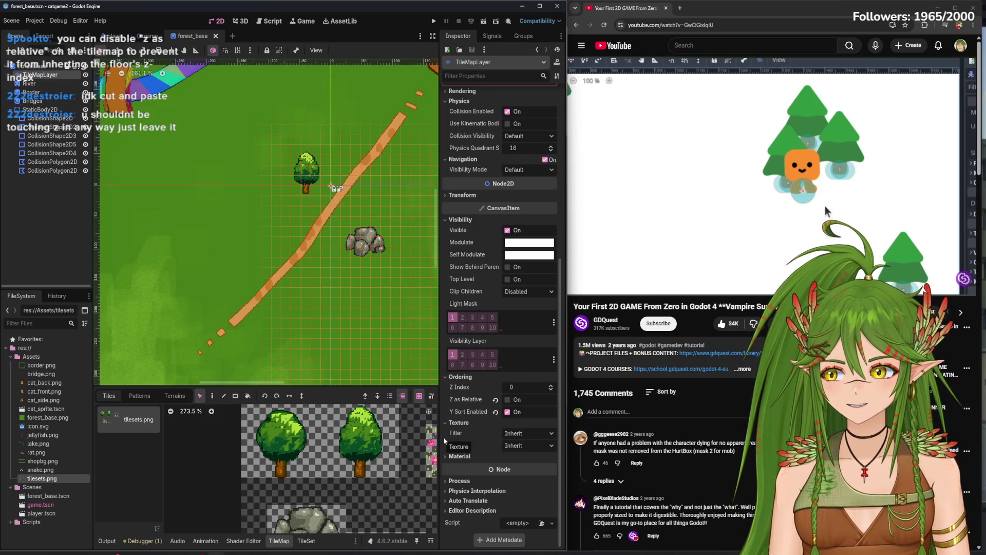
{"action": "left_click", "coordinate": [508, 400]}
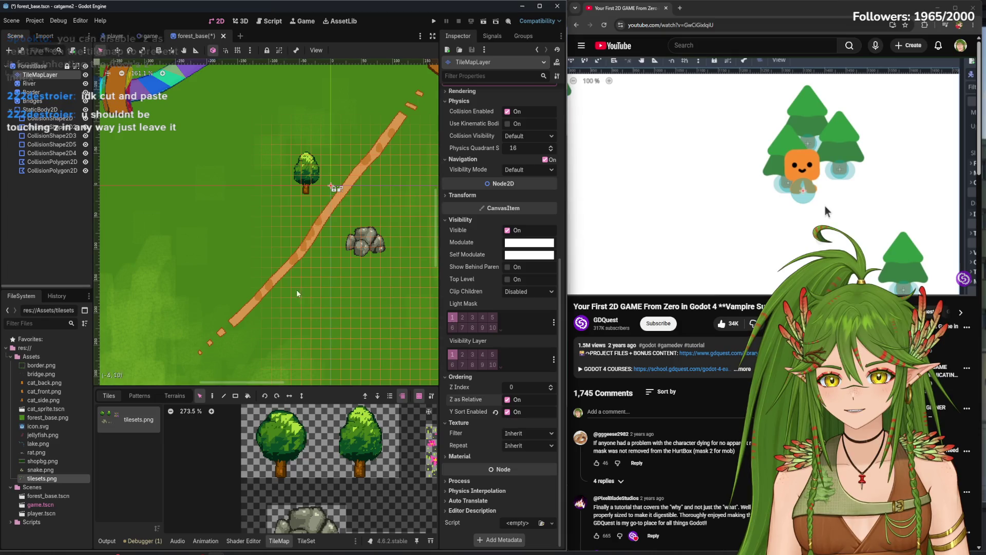
Run another test from forest_base, then select ForestBase and bring up the game scene
{"action": "left_click", "coordinate": [115, 36]}
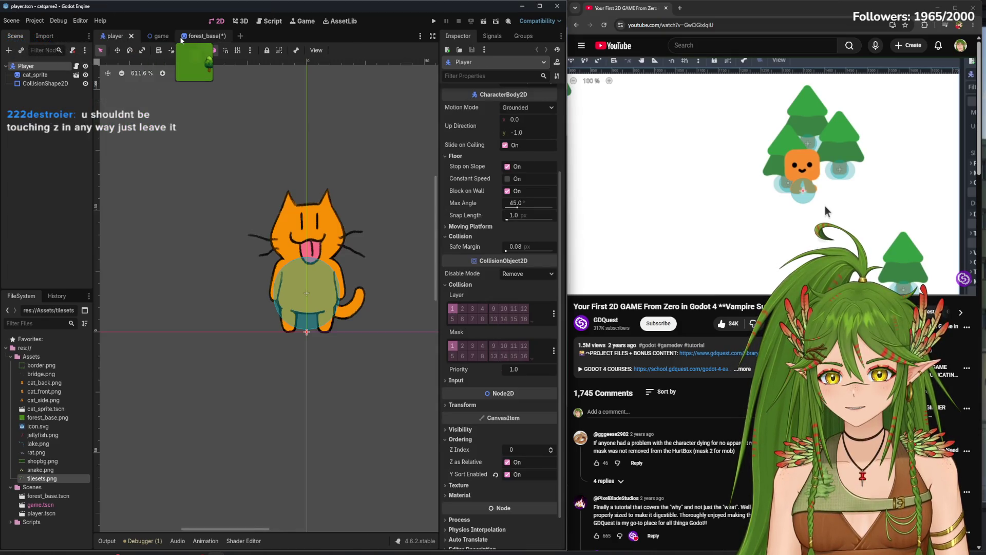
{"action": "left_click", "coordinate": [181, 37]}
{"action": "left_click", "coordinate": [434, 21]}
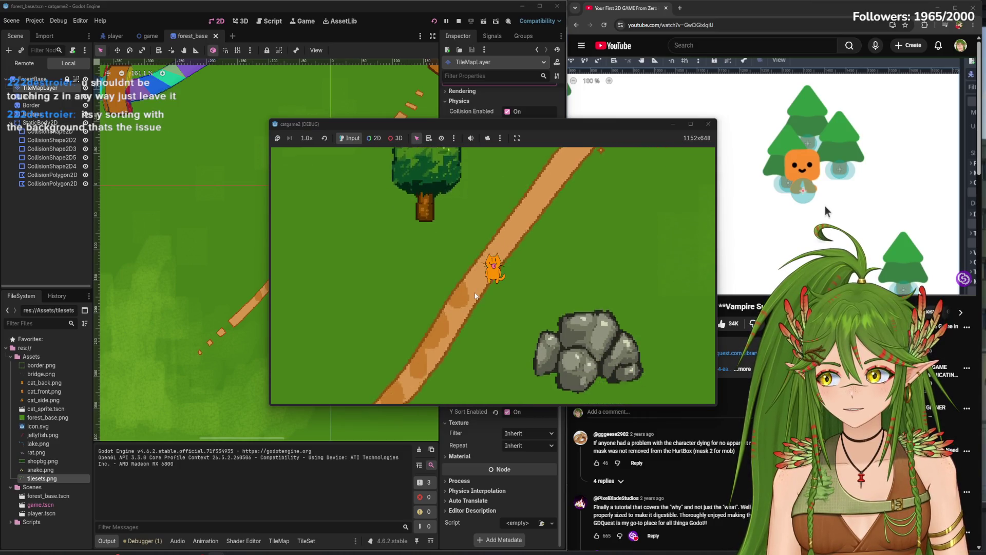
{"action": "left_click", "coordinate": [708, 124]}
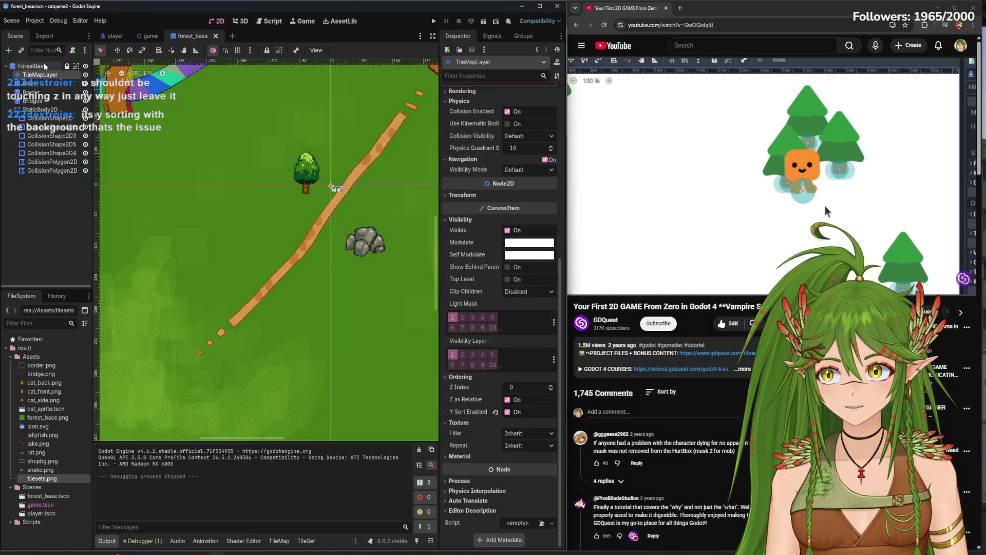
{"action": "left_click", "coordinate": [44, 65]}
{"action": "left_click", "coordinate": [150, 36]}
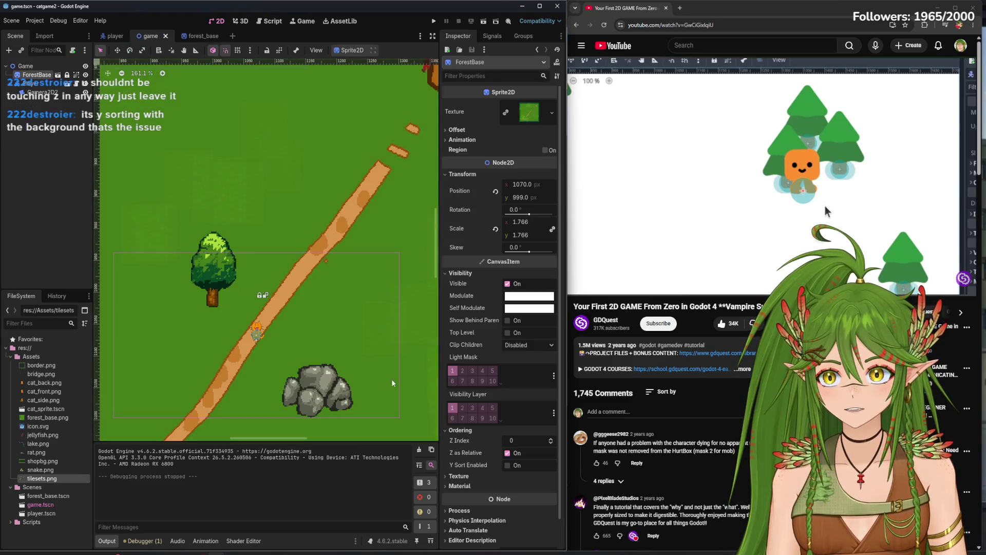
Toggle Y Sort on the Game node, playtest the cat around the tree, then toggle it again
{"action": "left_click", "coordinate": [26, 66]}
{"action": "left_click", "coordinate": [510, 173]}
{"action": "key", "text": "F5"}
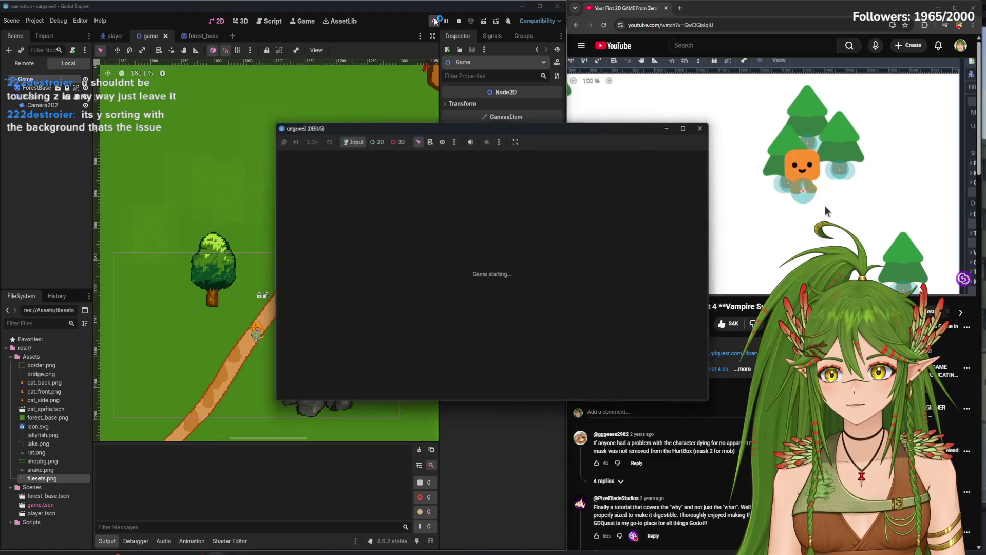
{"action": "key", "text": "Up"}
{"action": "key", "text": "Left"}
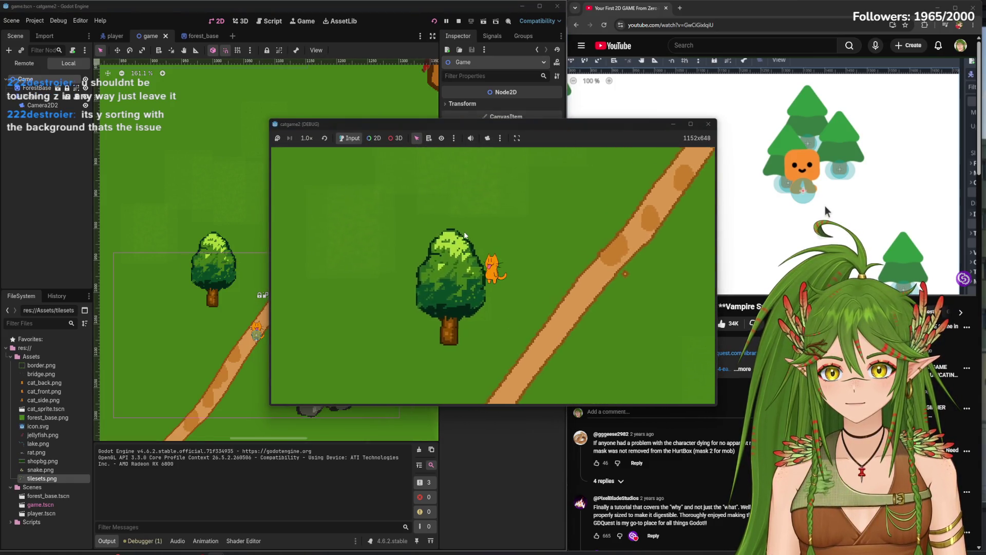
{"action": "key", "text": "Right"}
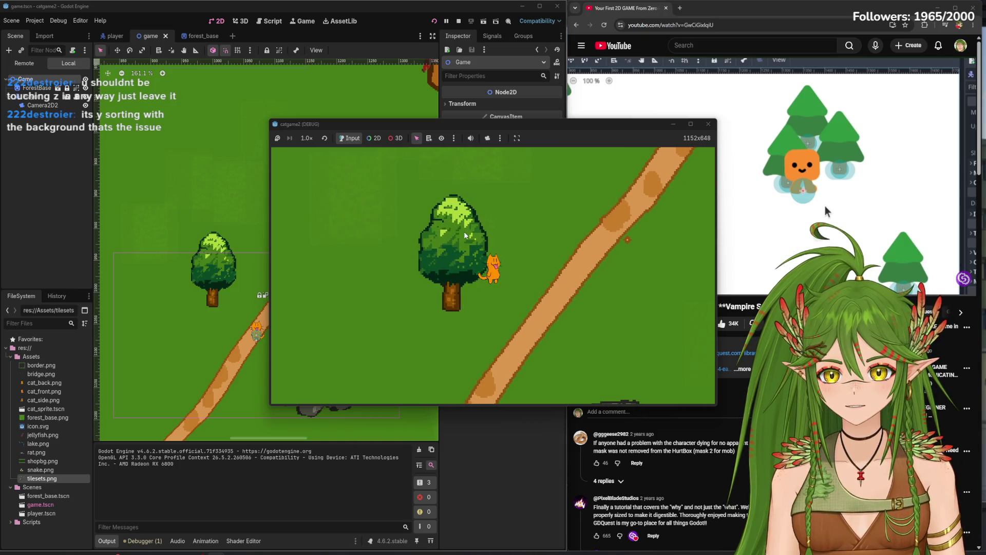
{"action": "key", "text": "Down"}
{"action": "key", "text": "Left"}
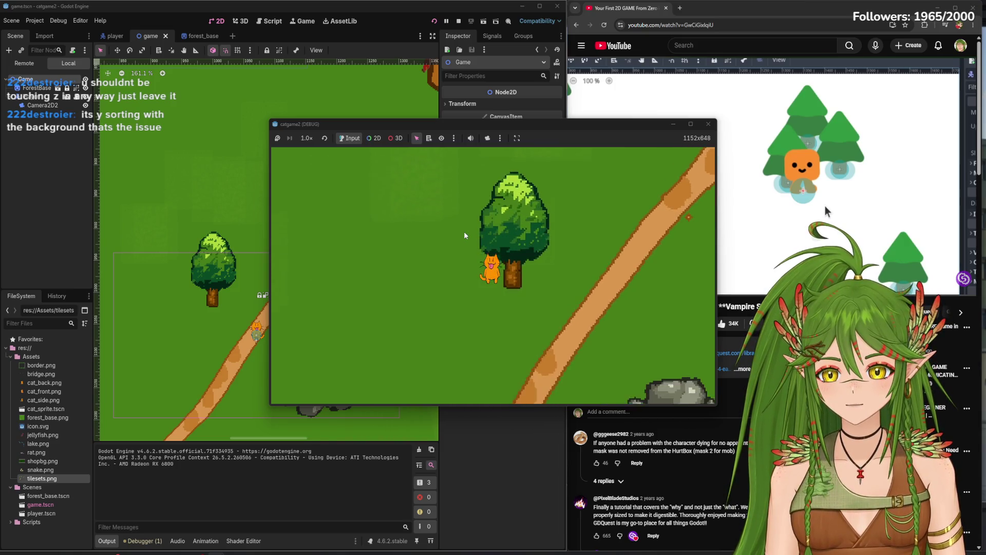
{"action": "key", "text": "Up"}
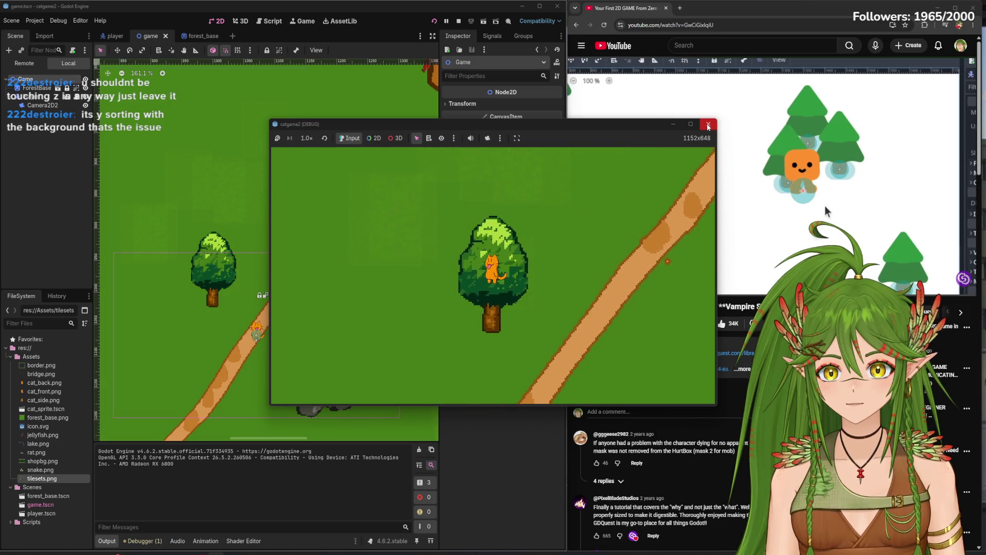
{"action": "key", "text": "F8"}
{"action": "left_click", "coordinate": [520, 174]}
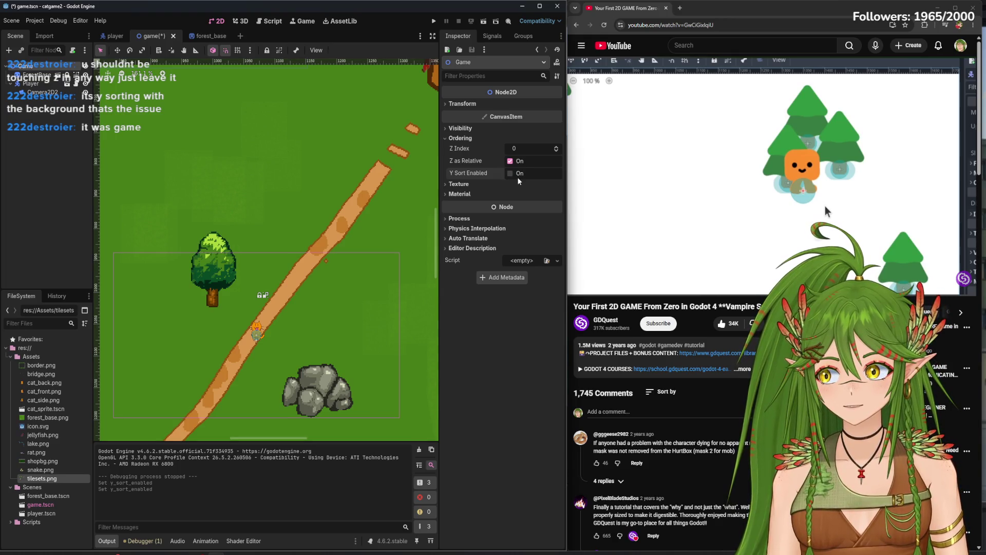
Select TileMapLayer in forest_base, open the tileset editor, and run the game again
{"action": "left_click", "coordinate": [198, 37]}
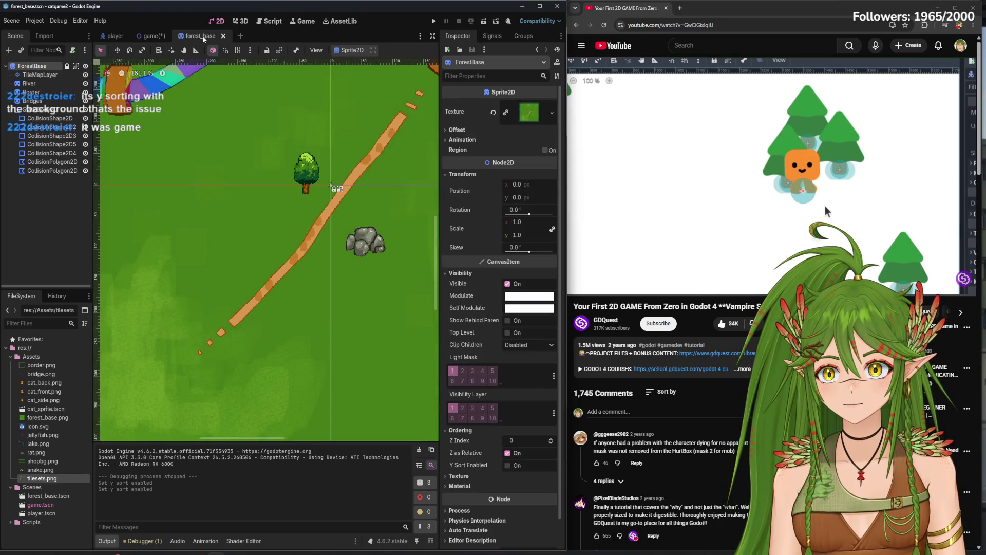
{"action": "left_click", "coordinate": [39, 75]}
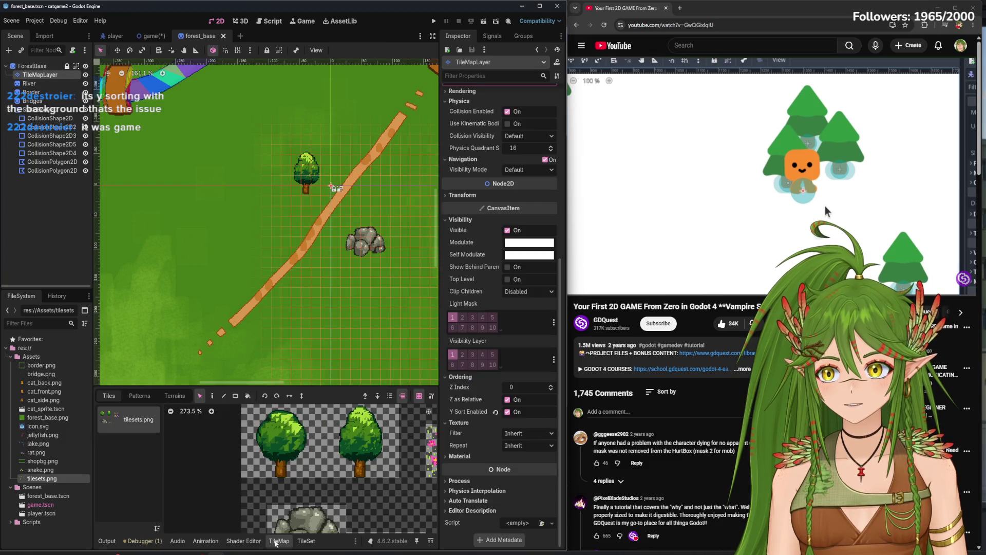
{"action": "left_click", "coordinate": [307, 542]}
{"action": "key", "text": "F5"}
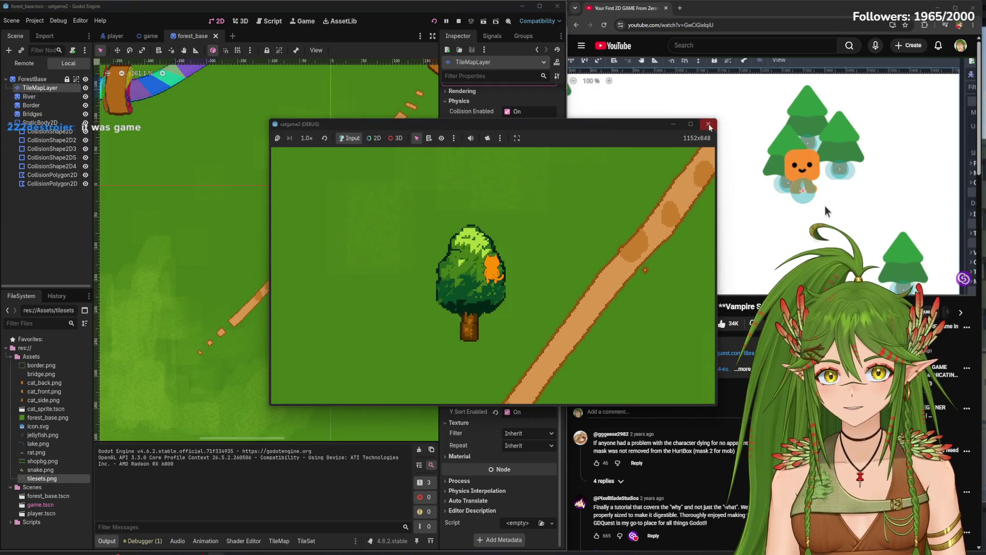
{"action": "key", "text": "alt+F4"}
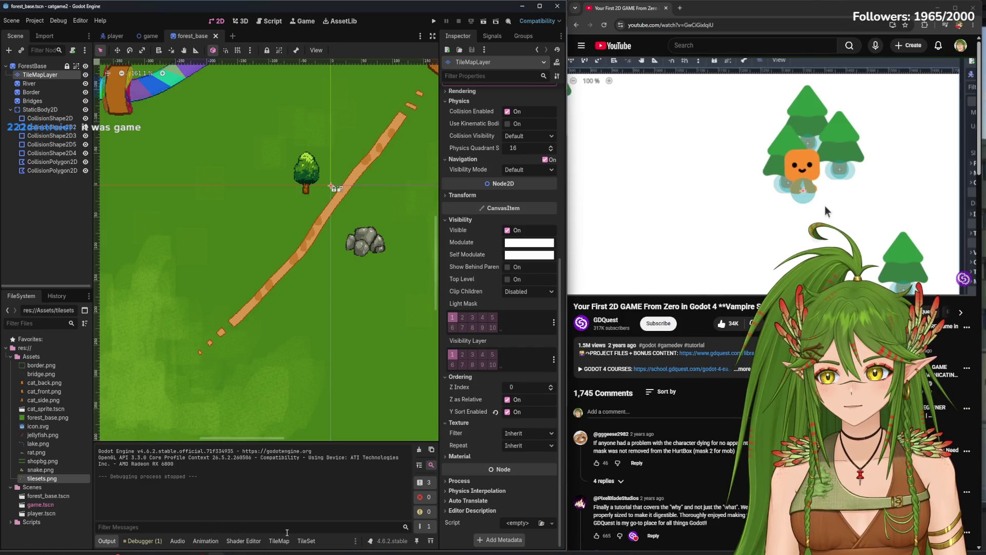
Pick Y Sort Origin as the painted property in the TileSet editor
{"action": "left_click", "coordinate": [307, 541]}
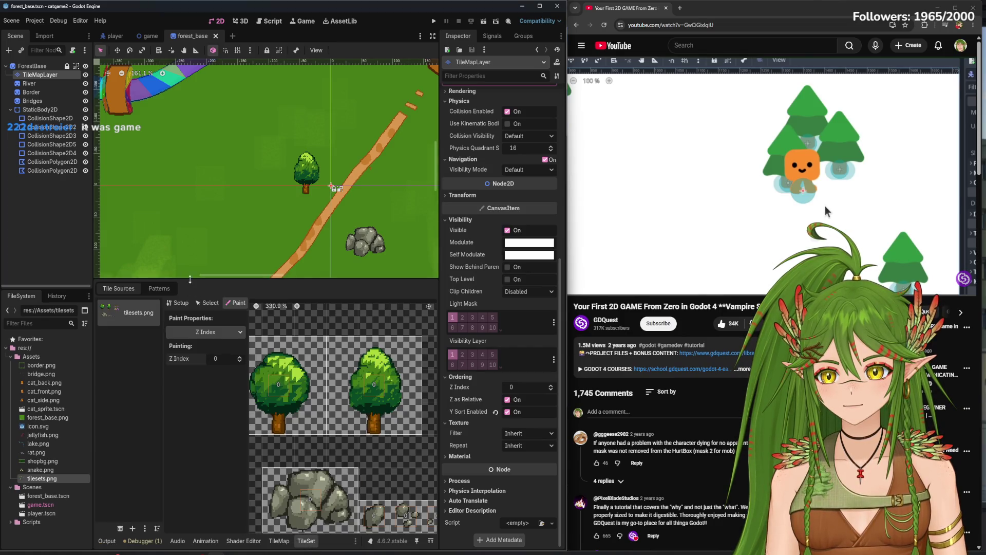
{"action": "left_click", "coordinate": [216, 334]}
{"action": "left_click", "coordinate": [209, 386]}
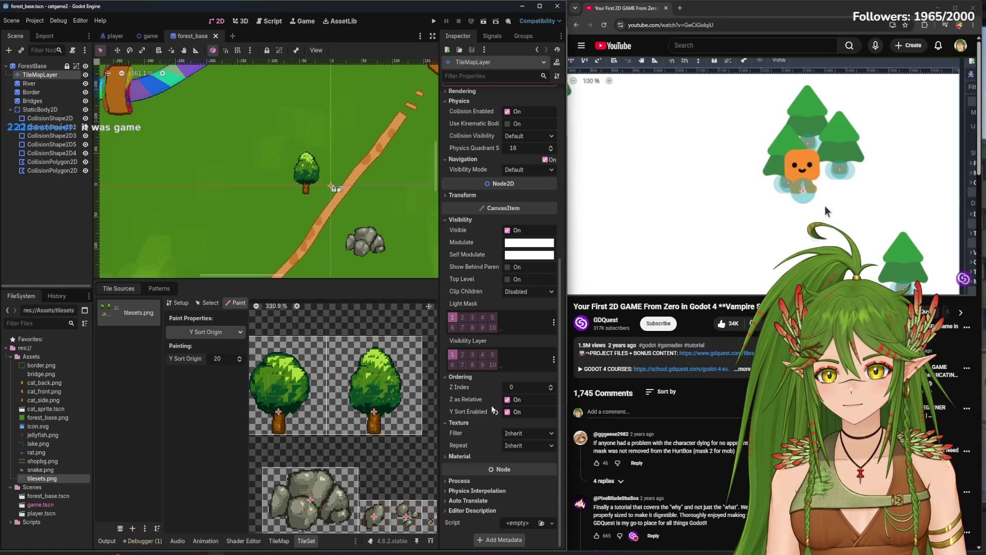
Playtest from the game scene, walking the cat beside the tree and onto the rocks
{"action": "left_click", "coordinate": [148, 35]}
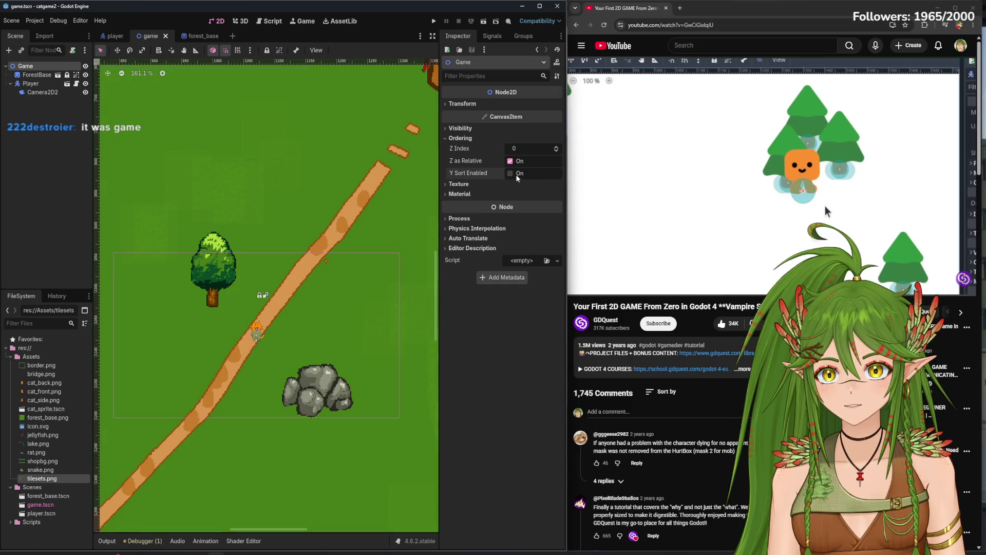
{"action": "key", "text": "F5"}
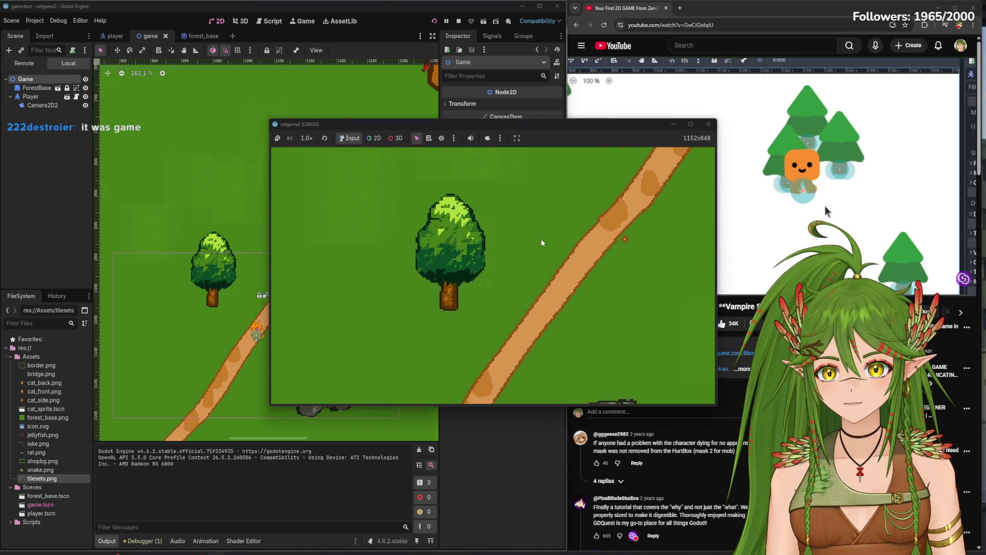
{"action": "key", "text": "a"}
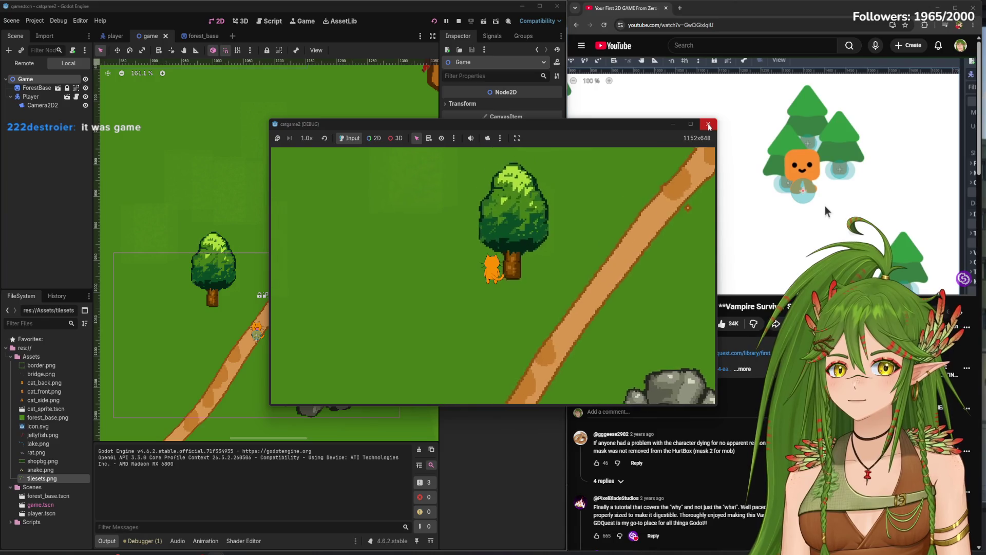
{"action": "key", "text": "d"}
{"action": "key", "text": "s"}
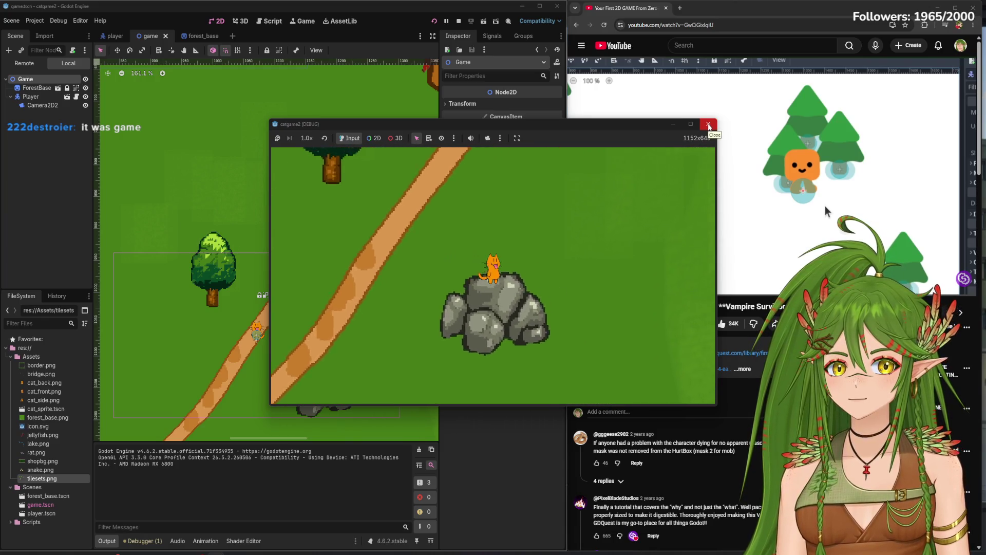
{"action": "left_click", "coordinate": [709, 126]}
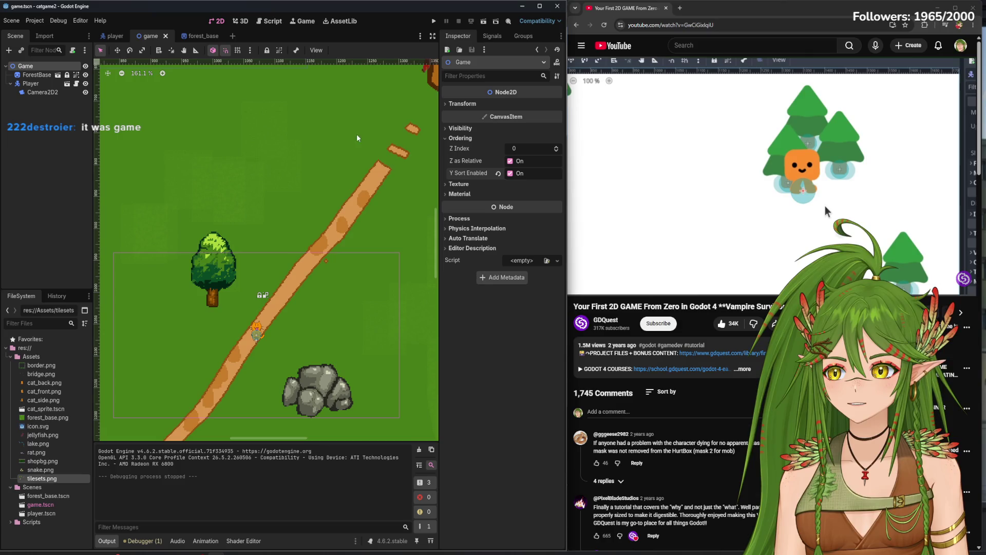
Back in forest_base, open the TileSet Paint property list
{"action": "left_click", "coordinate": [193, 35]}
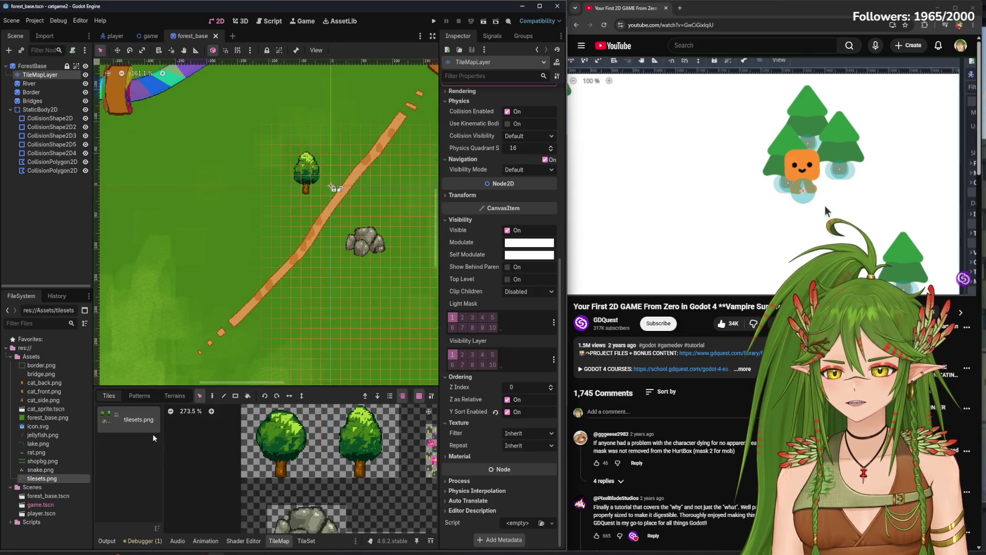
{"action": "left_click", "coordinate": [307, 540]}
{"action": "left_click", "coordinate": [235, 303]}
{"action": "left_click", "coordinate": [211, 332]}
Paint the Y Sort Origin property onto the large rock tile
{"action": "left_click", "coordinate": [205, 370]}
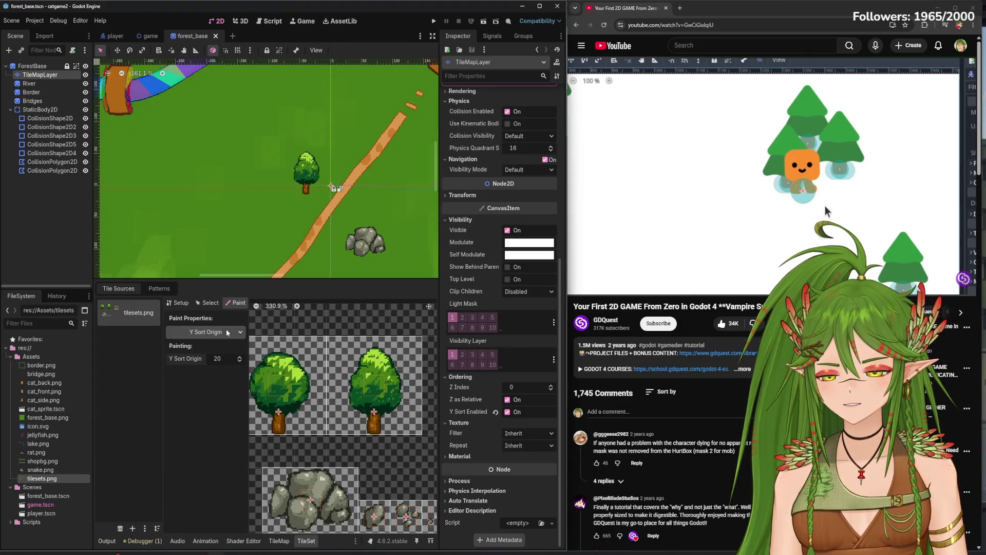
{"action": "scroll", "coordinate": [345, 416], "scroll_direction": "down", "scroll_amount": 2}
{"action": "left_click", "coordinate": [318, 460]}
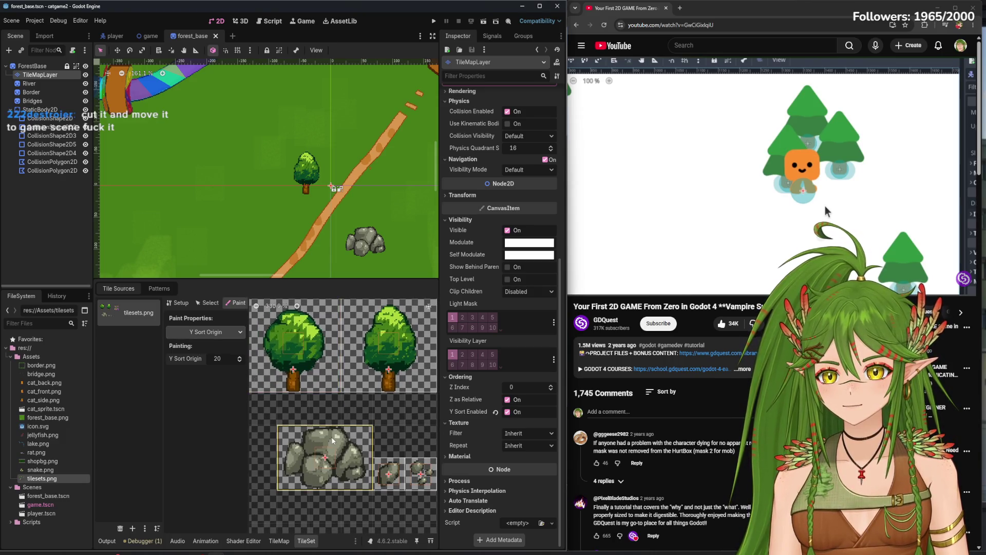
Cut the TileMapLayer from forest_base and paste it under the Game root node
{"action": "right_click", "coordinate": [39, 76]}
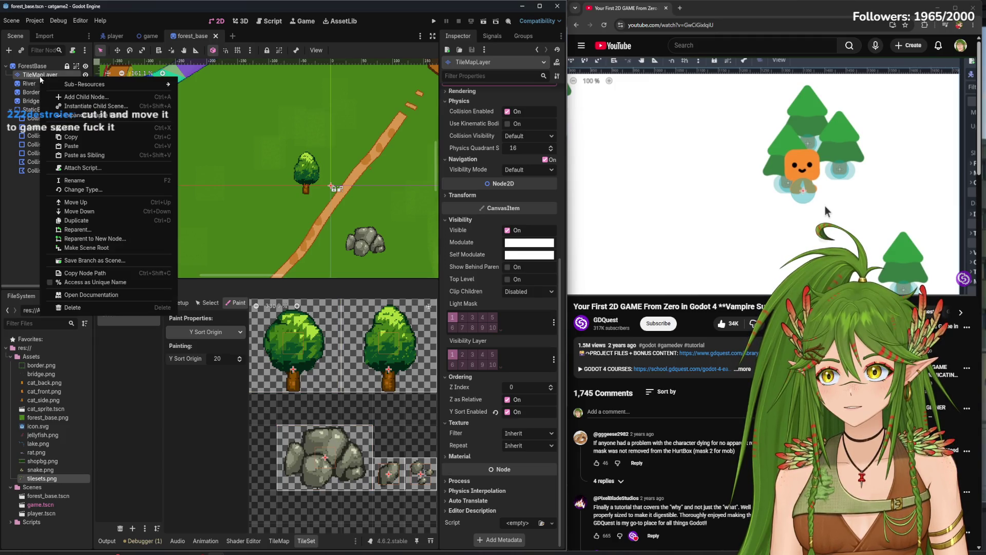
{"action": "right_click", "coordinate": [39, 76]}
{"action": "right_click", "coordinate": [37, 76]}
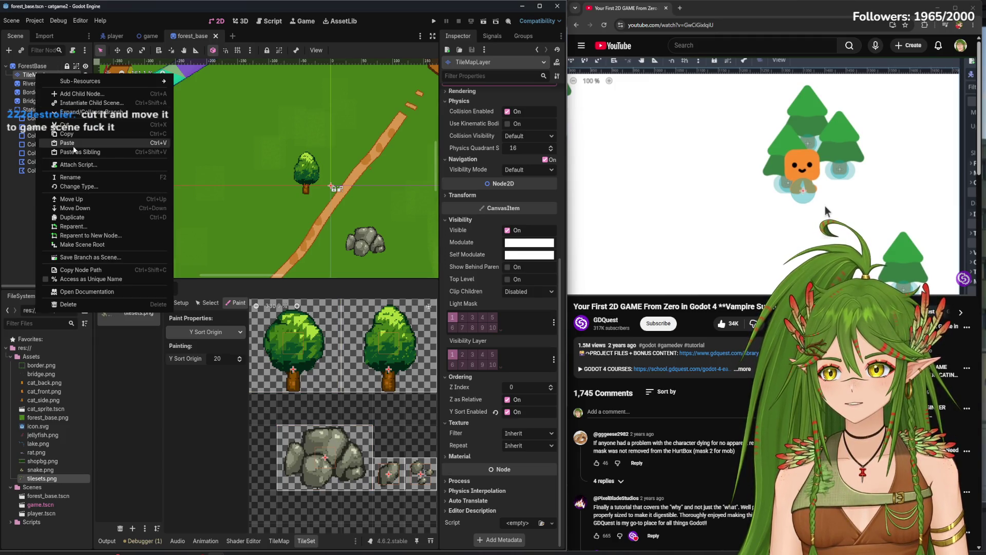
{"action": "left_click", "coordinate": [75, 127]}
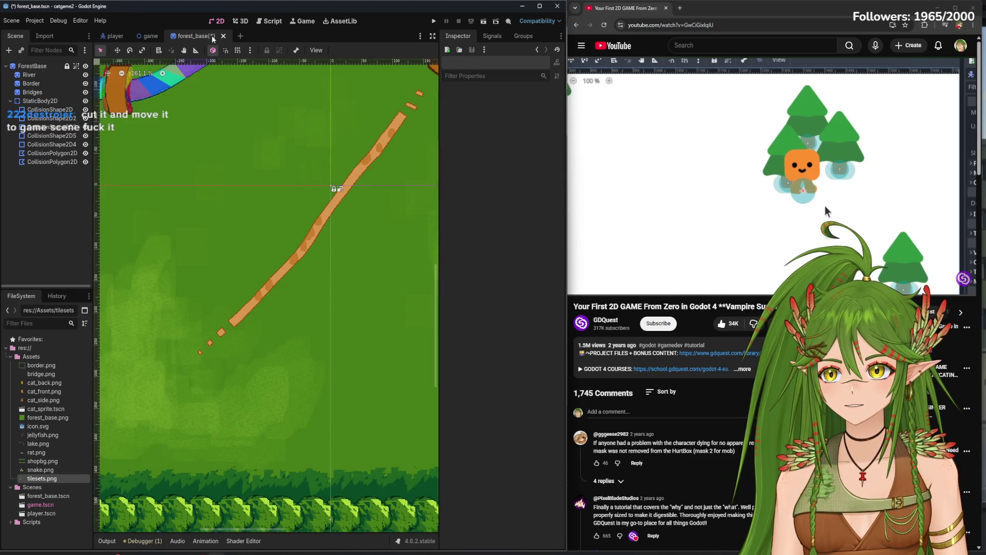
{"action": "left_click", "coordinate": [151, 36]}
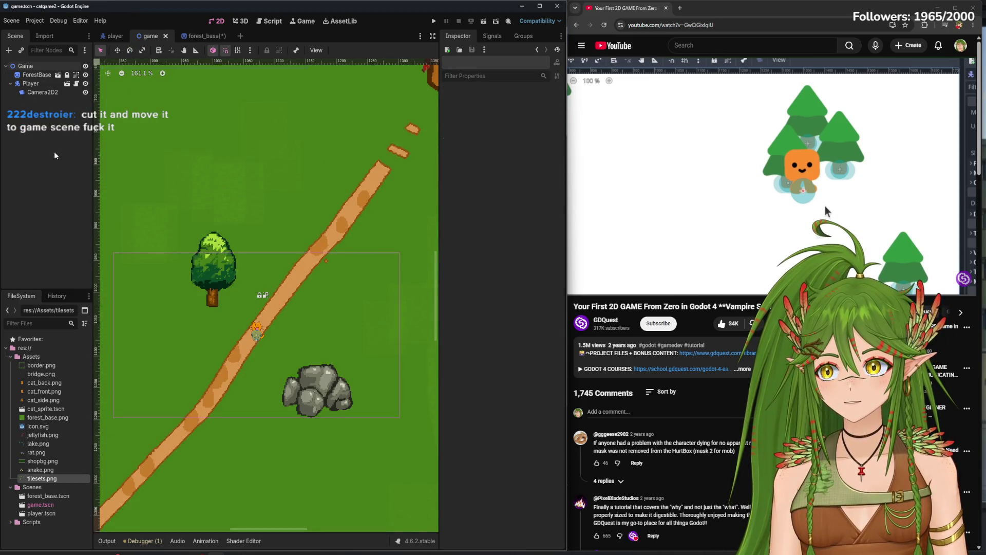
{"action": "left_click", "coordinate": [202, 36]}
{"action": "left_click", "coordinate": [148, 36]}
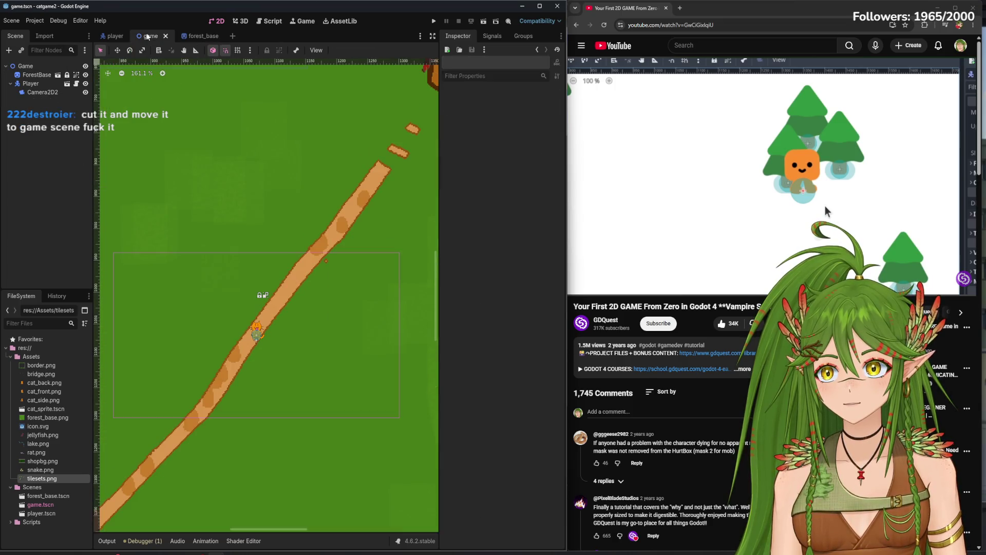
{"action": "right_click", "coordinate": [59, 129]}
{"action": "left_click", "coordinate": [32, 66]}
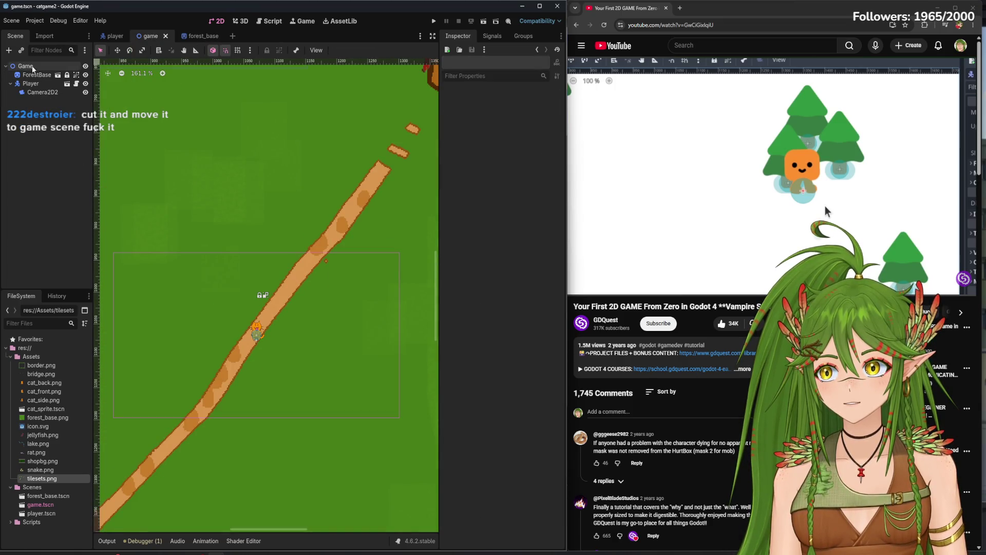
{"action": "right_click", "coordinate": [32, 66]}
{"action": "left_click", "coordinate": [66, 122]}
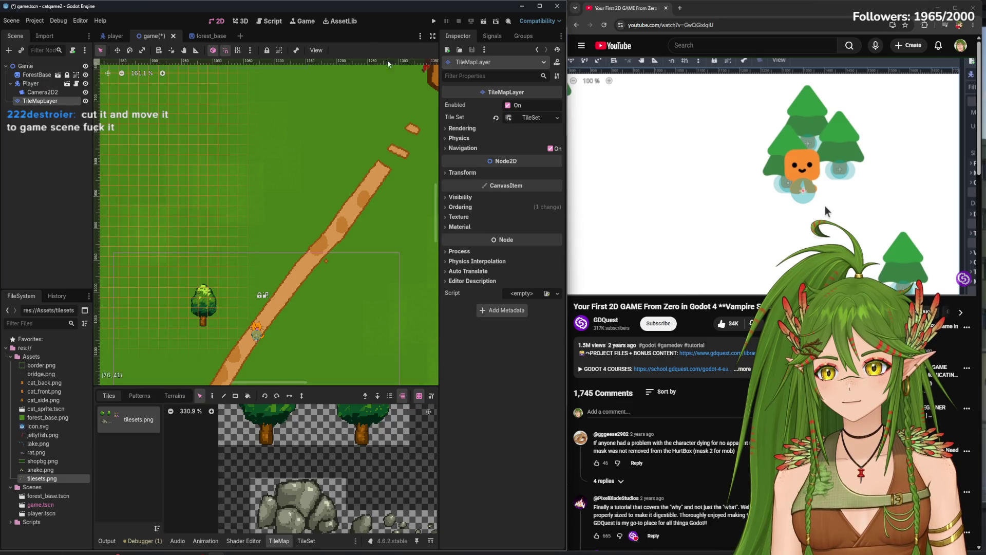
Playtest the cat walking around, below and behind the tree with WASD
{"action": "left_click", "coordinate": [431, 21]}
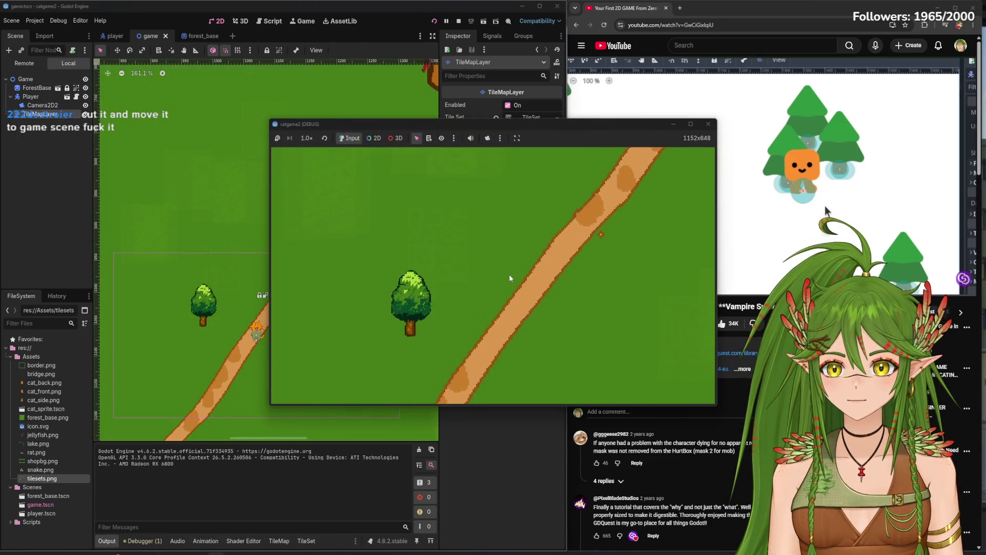
{"action": "key", "text": "s"}
{"action": "key", "text": "a"}
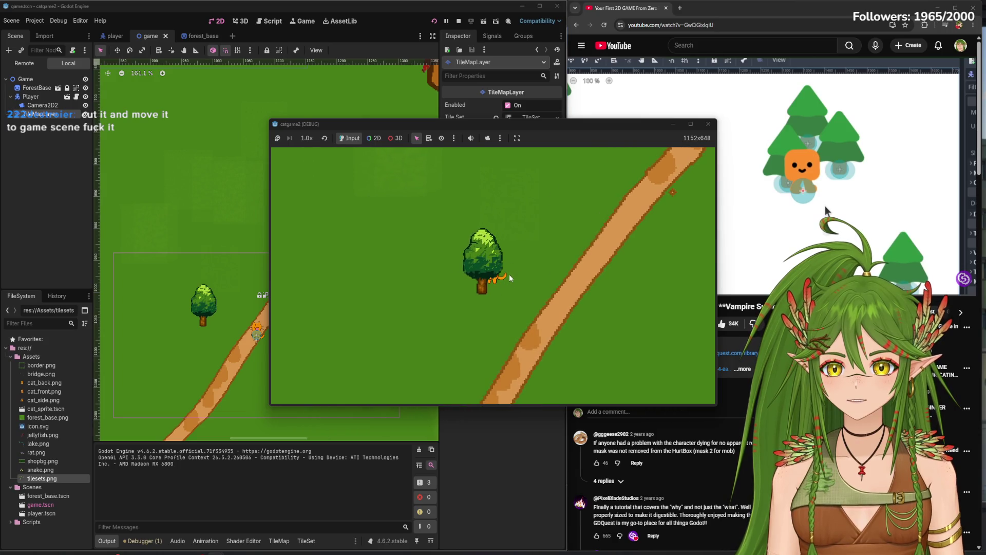
{"action": "key", "text": "s"}
{"action": "key", "text": "w"}
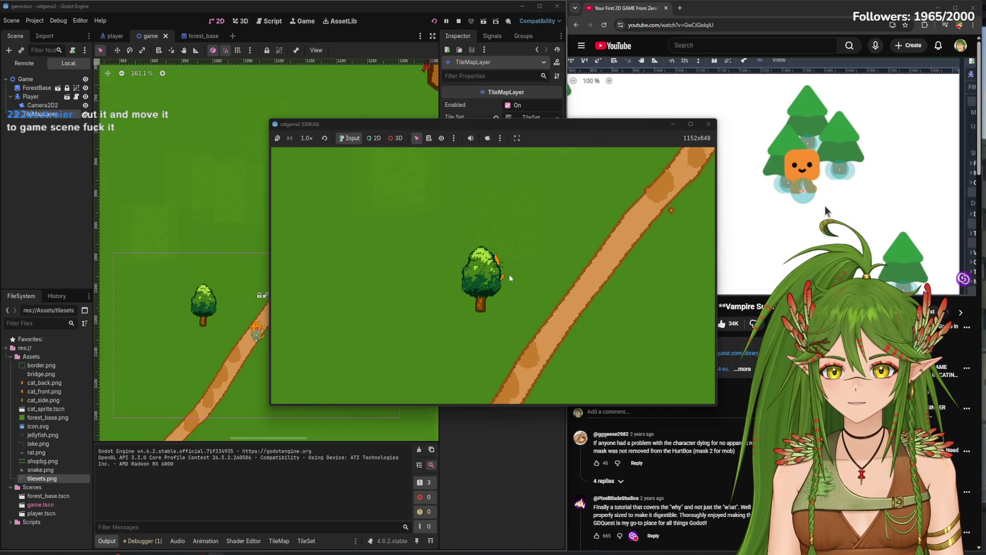
{"action": "key", "text": "d"}
{"action": "key", "text": "a"}
{"action": "key", "text": "w"}
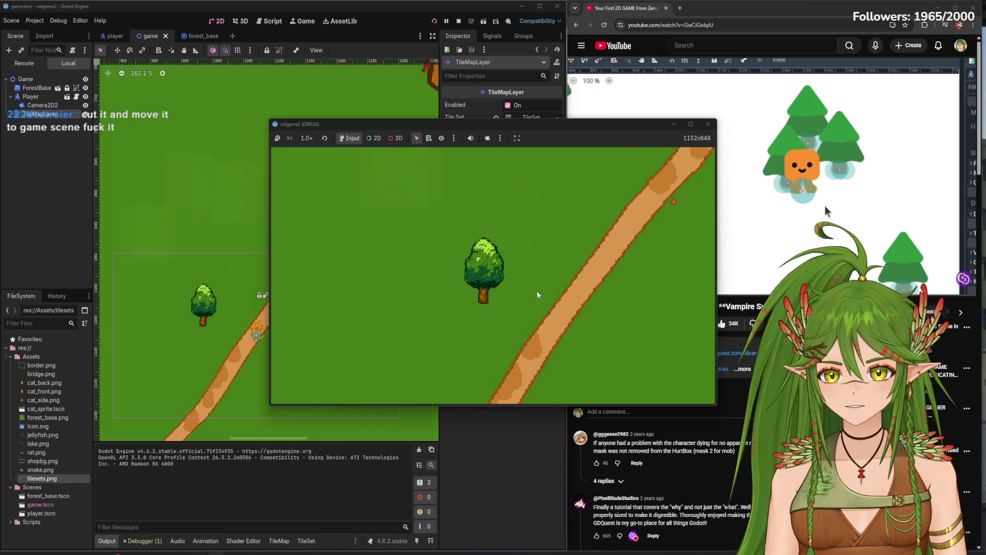
{"action": "key", "text": "s"}
{"action": "key", "text": "d"}
{"action": "key", "text": "w"}
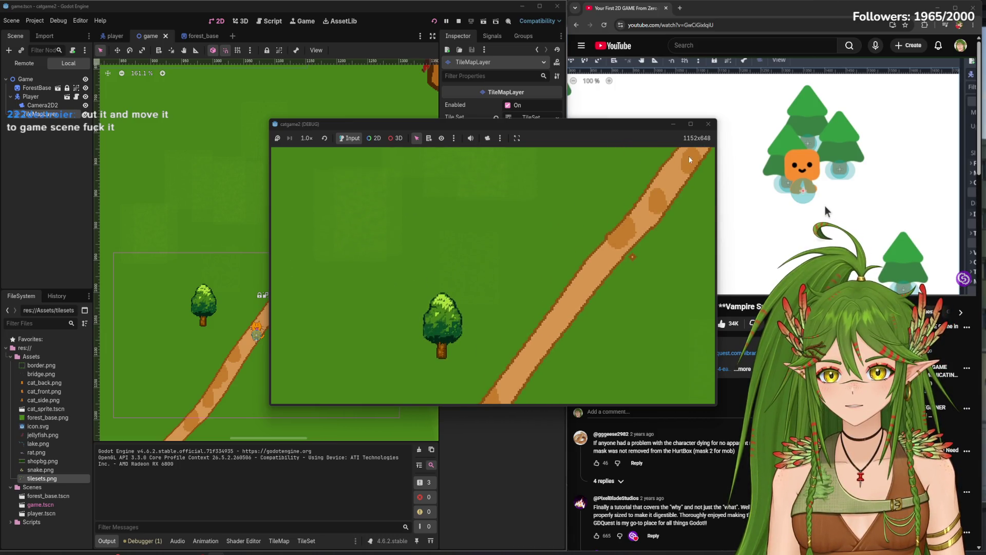
{"action": "key", "text": "F8"}
Open the tile set editor and run a second test, resizing the game window
{"action": "scroll", "coordinate": [335, 300], "scroll_direction": "down", "scroll_amount": 5}
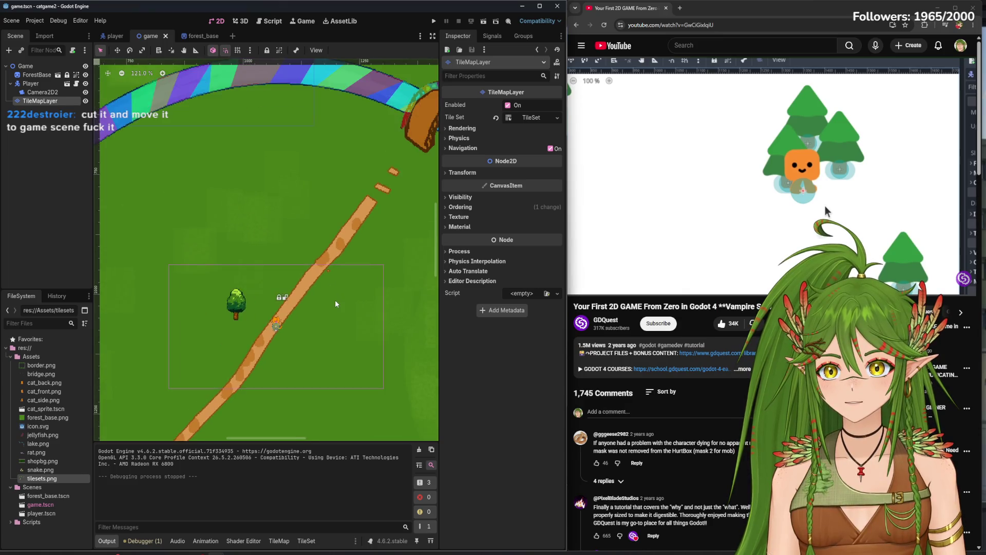
{"action": "scroll", "coordinate": [318, 323], "scroll_direction": "up", "scroll_amount": 6}
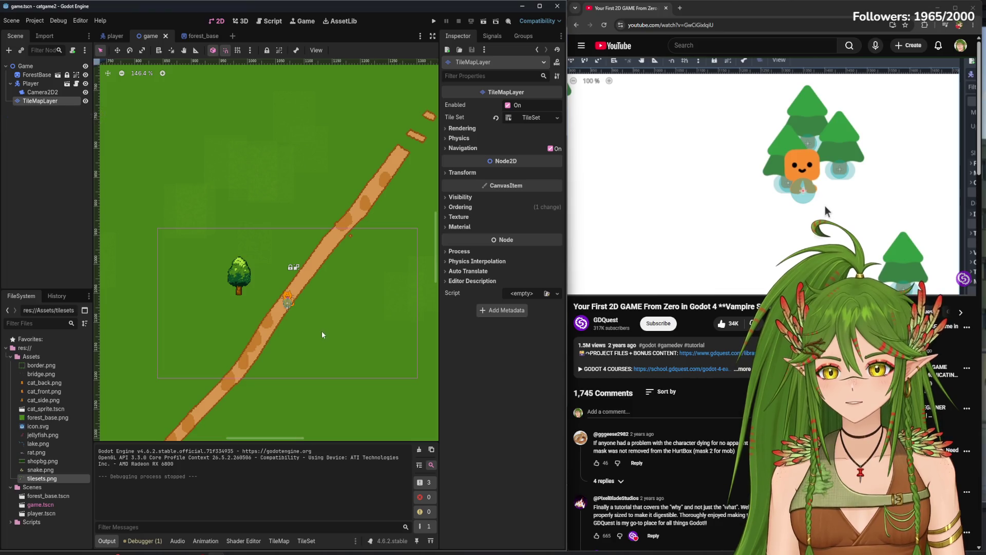
{"action": "left_click", "coordinate": [307, 540]}
{"action": "scroll", "coordinate": [273, 169], "scroll_direction": "down", "scroll_amount": 5}
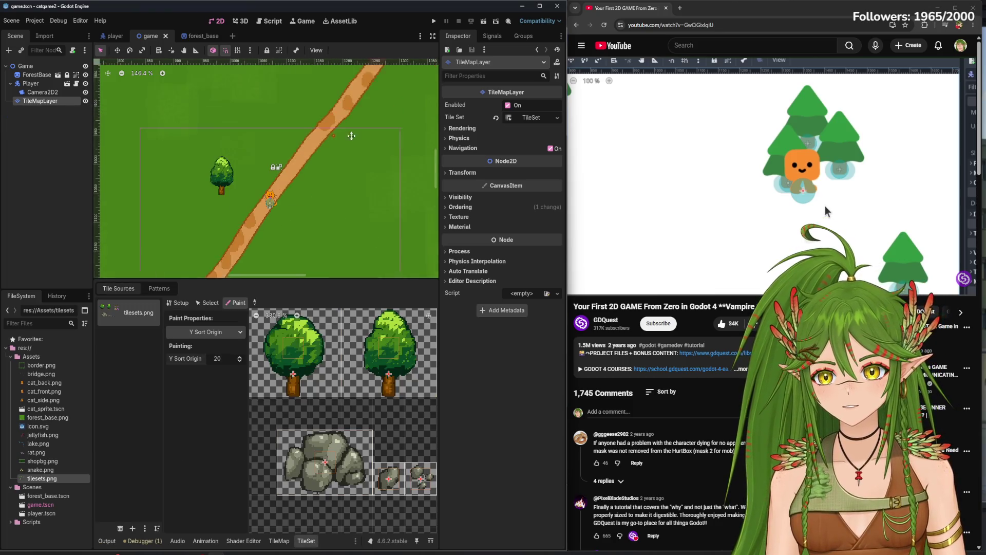
{"action": "left_click", "coordinate": [434, 21]}
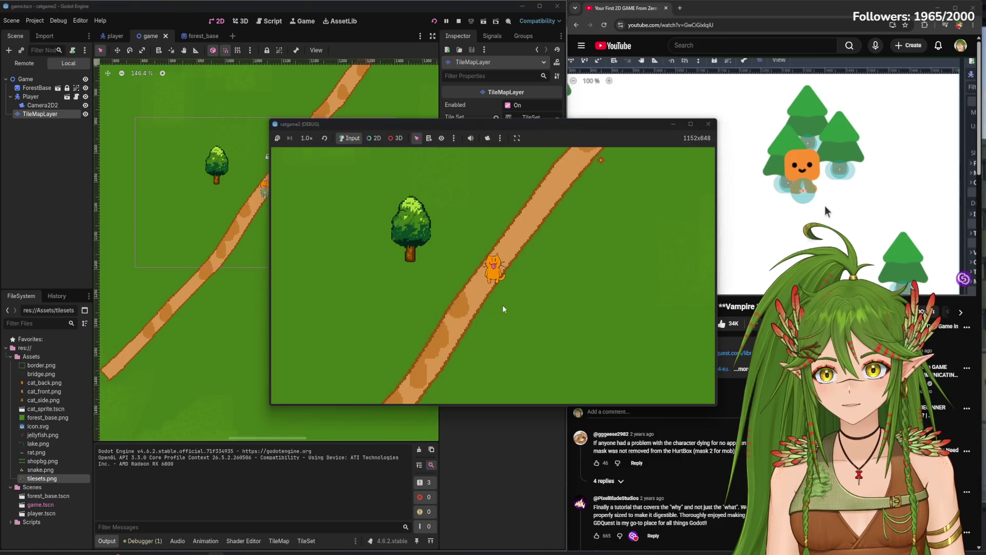
{"action": "left_click", "coordinate": [691, 124]}
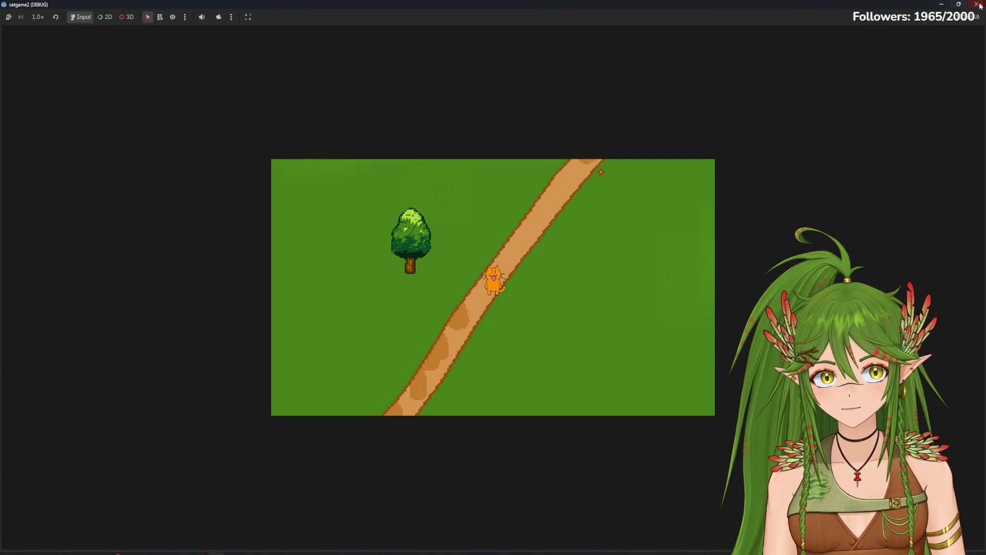
{"action": "left_click_drag", "start_coordinate": [980, 6], "coordinate": [793, 112]}
{"action": "key", "text": "F8"}
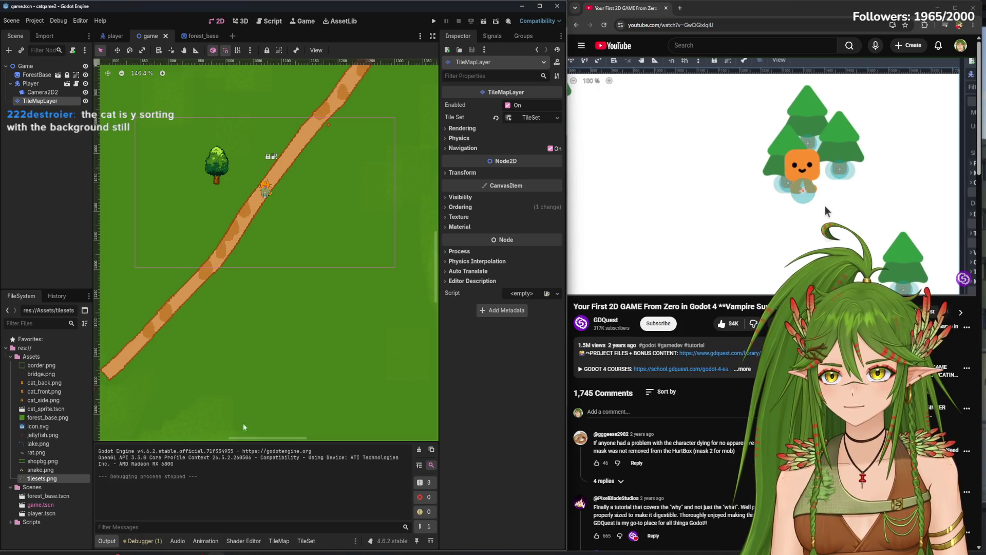
Undo pasting the TileMapLayer into the Game scene
{"action": "mouse_move", "coordinate": [216, 553]}
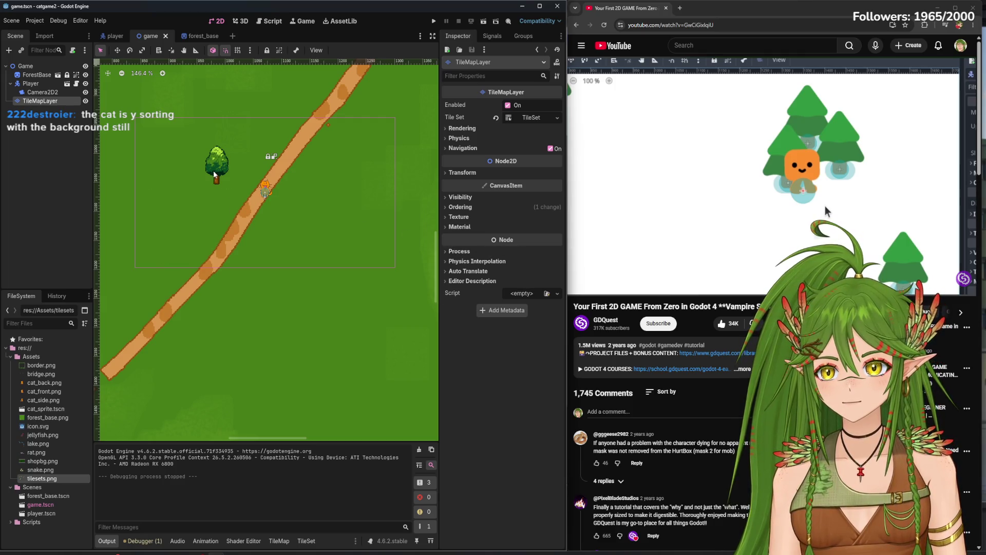
{"action": "scroll", "coordinate": [264, 318], "scroll_direction": "down", "scroll_amount": 10}
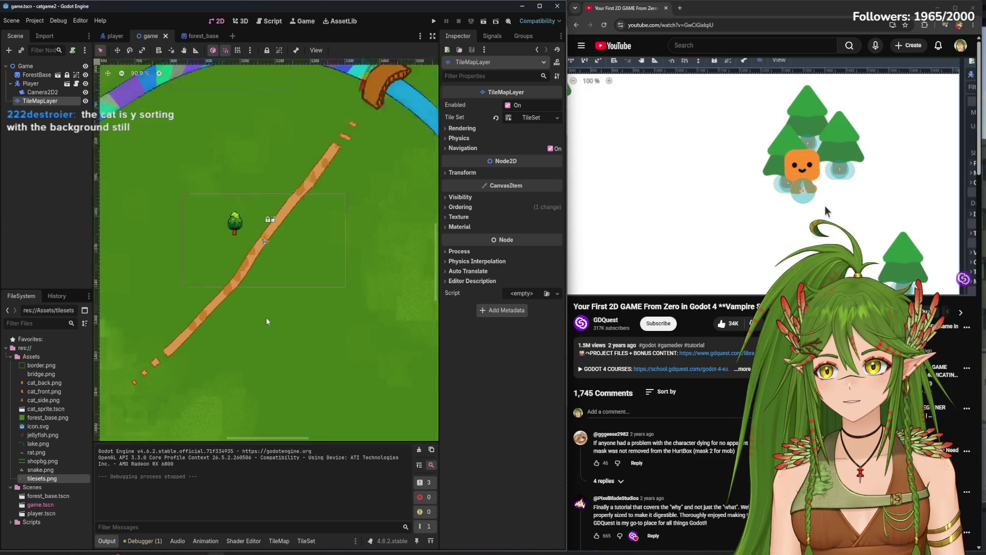
{"action": "scroll", "coordinate": [267, 319], "scroll_direction": "down", "scroll_amount": 1}
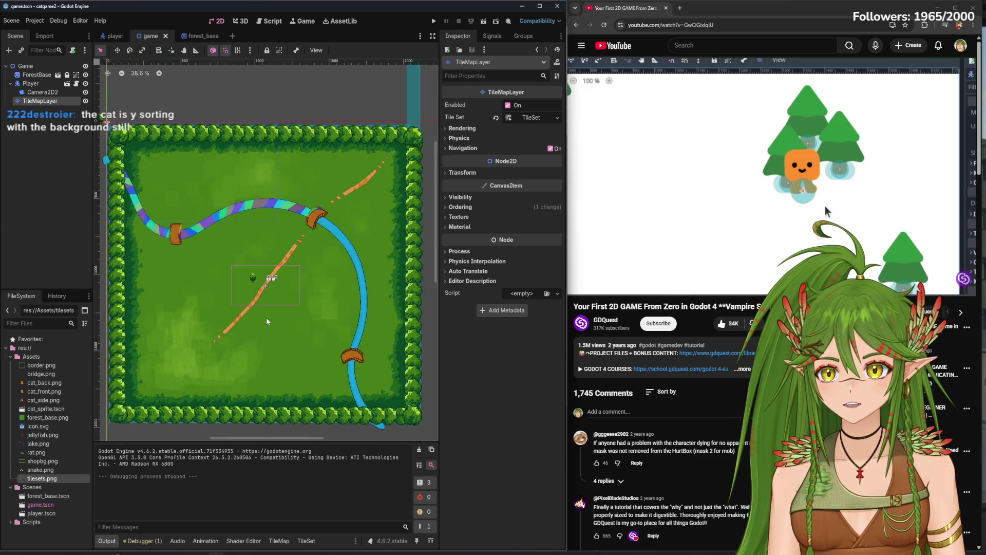
{"action": "scroll", "coordinate": [276, 322], "scroll_direction": "up", "scroll_amount": 8}
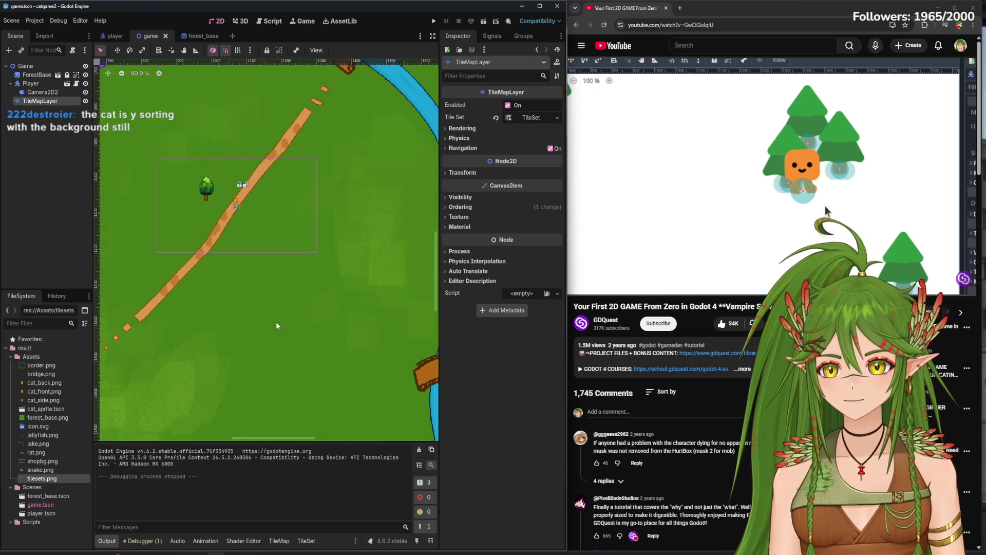
{"action": "key", "text": "ctrl+z"}
Paste the TileMapLayer back under ForestBase in forest_base
{"action": "left_click", "coordinate": [215, 40]}
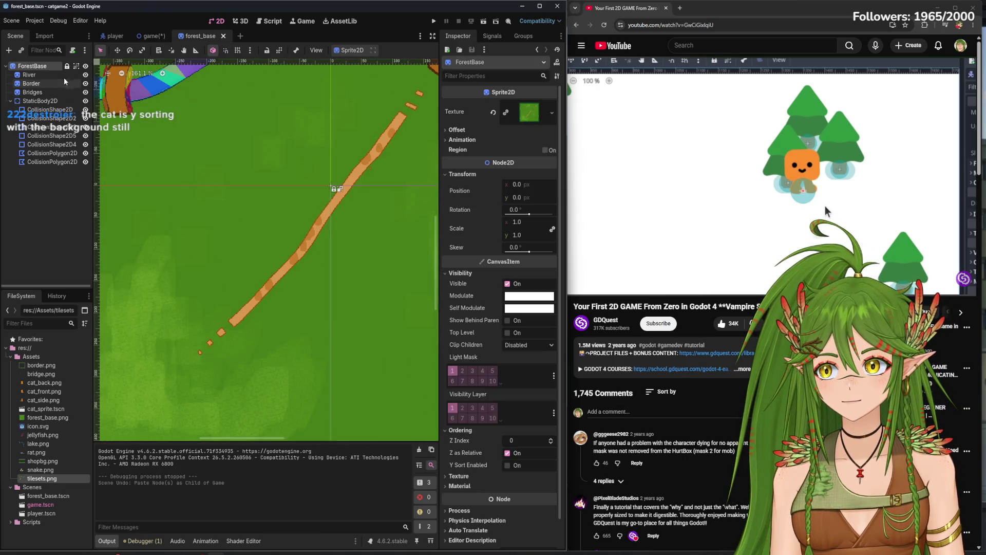
{"action": "right_click", "coordinate": [26, 68]}
{"action": "left_click", "coordinate": [65, 135]}
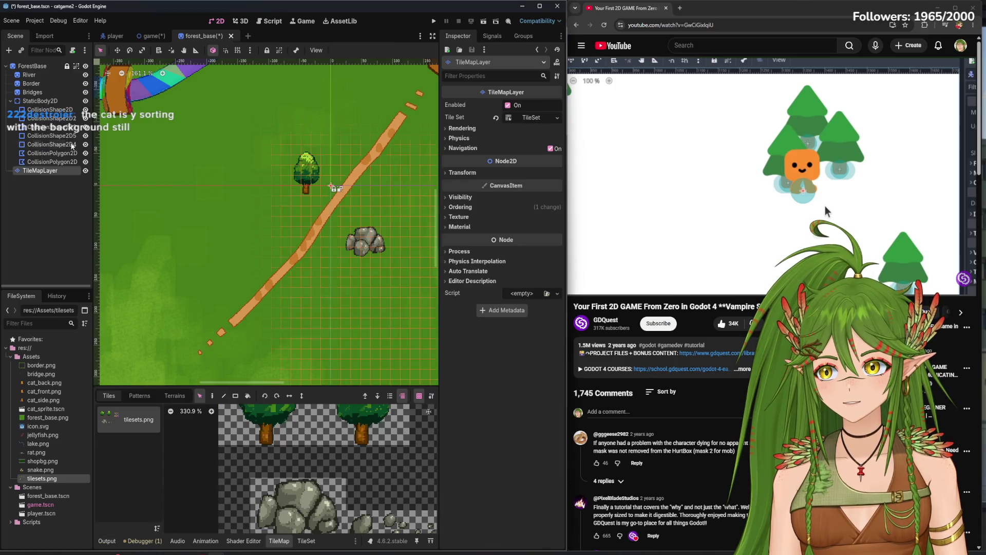
{"action": "scroll", "coordinate": [291, 269], "scroll_direction": "right", "scroll_amount": 5}
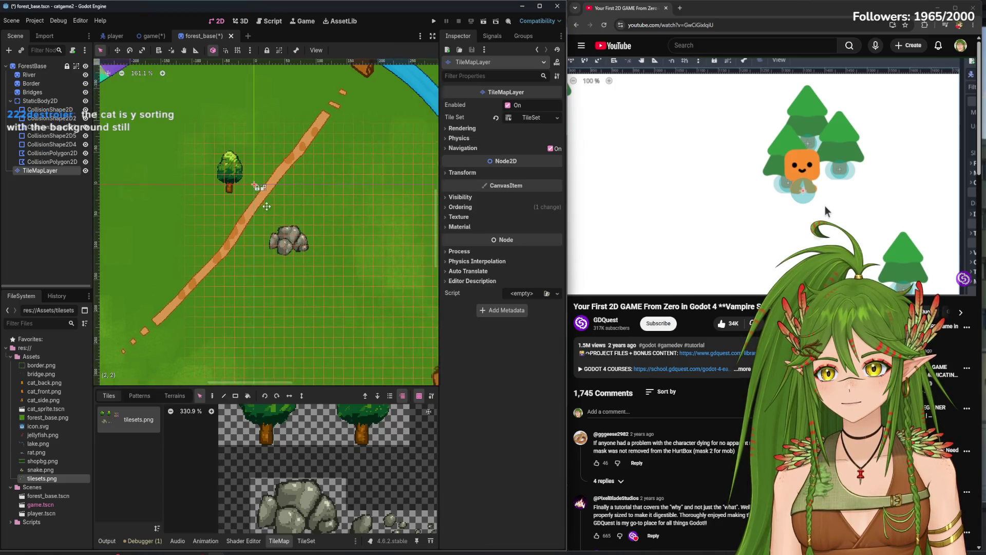
Test-run the cat around the tree, then drag TileMapLayer above River as ForestBase's first child
{"action": "left_click", "coordinate": [433, 20]}
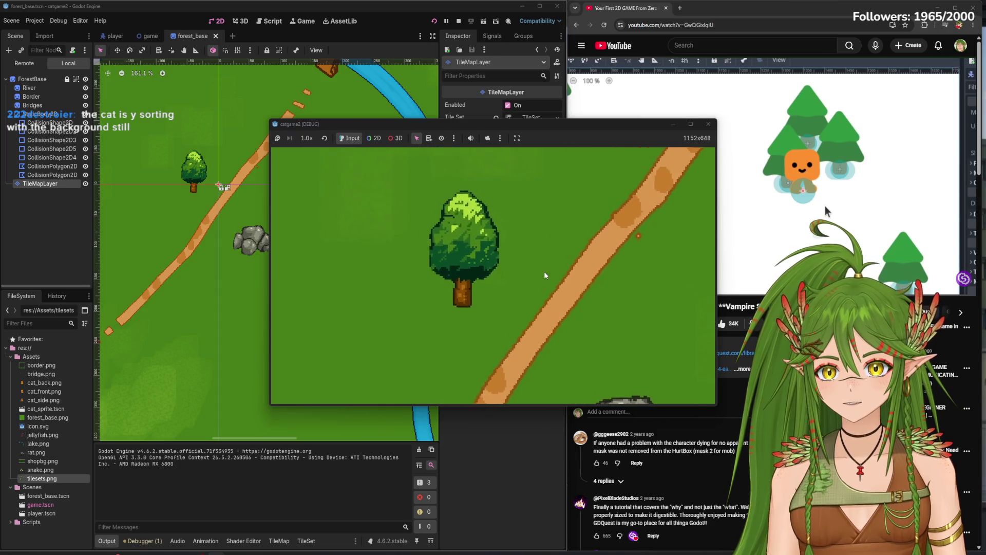
{"action": "key", "text": "Down"}
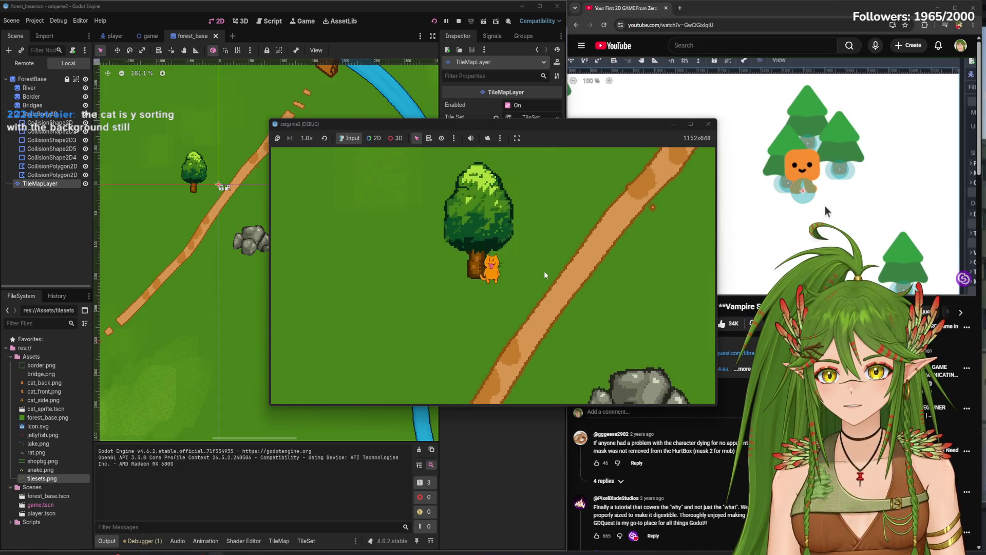
{"action": "key", "text": "Up"}
{"action": "key", "text": "Left"}
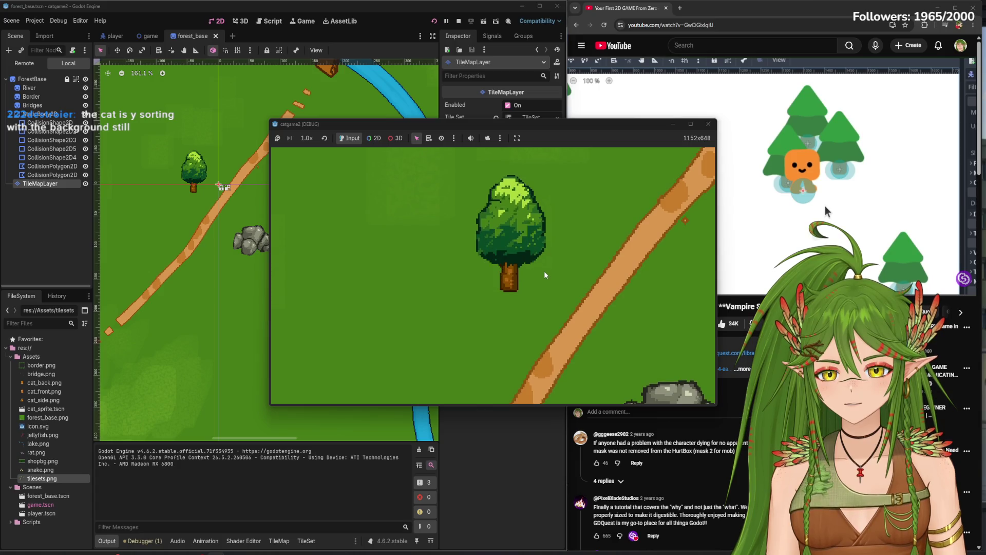
{"action": "key", "text": "Down"}
{"action": "key", "text": "Right"}
{"action": "key", "text": "F8"}
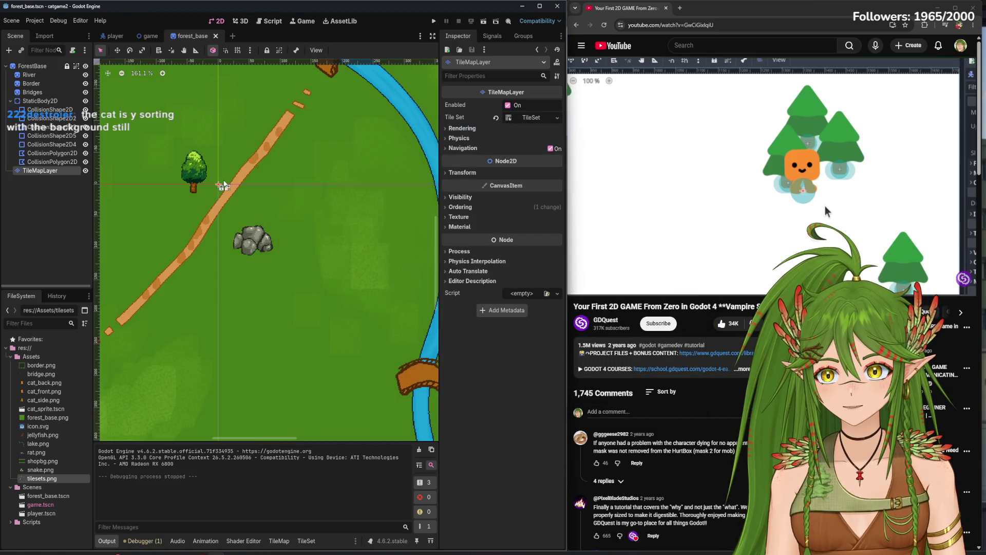
{"action": "mouse_move", "coordinate": [44, 176]}
{"action": "left_mouse_down"}
{"action": "mouse_move", "coordinate": [39, 66]}
{"action": "mouse_move", "coordinate": [26, 78]}
{"action": "left_mouse_up"}
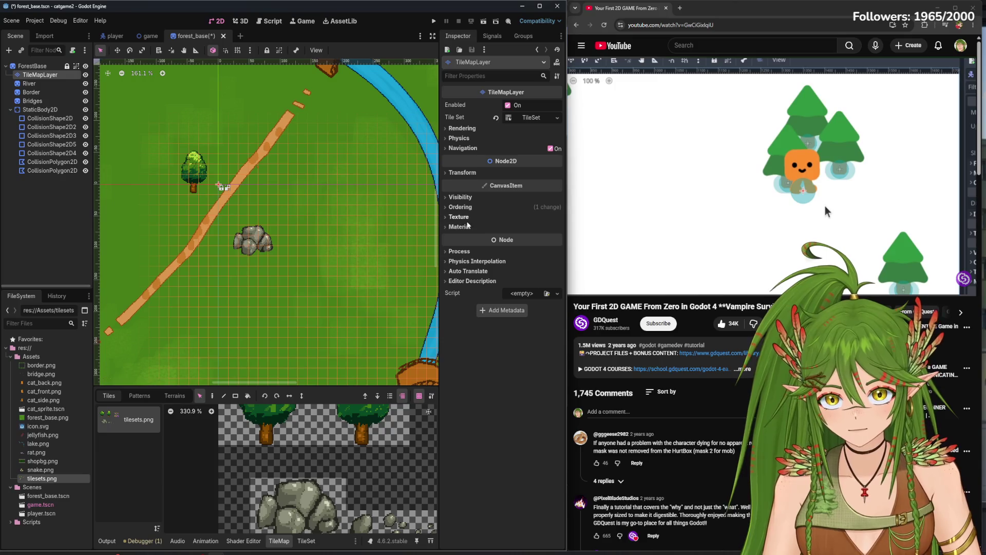
Run with ForestBase selected, walk the cat toward the tree, then drag TileMapLayer back to last
{"action": "left_click", "coordinate": [46, 66]}
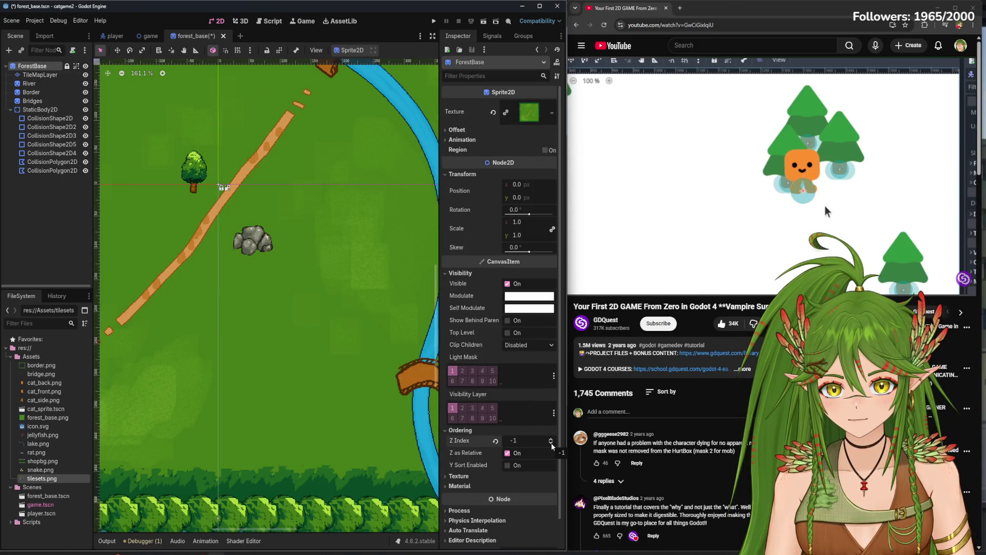
{"action": "key", "text": "F5"}
{"action": "key", "text": "Up"}
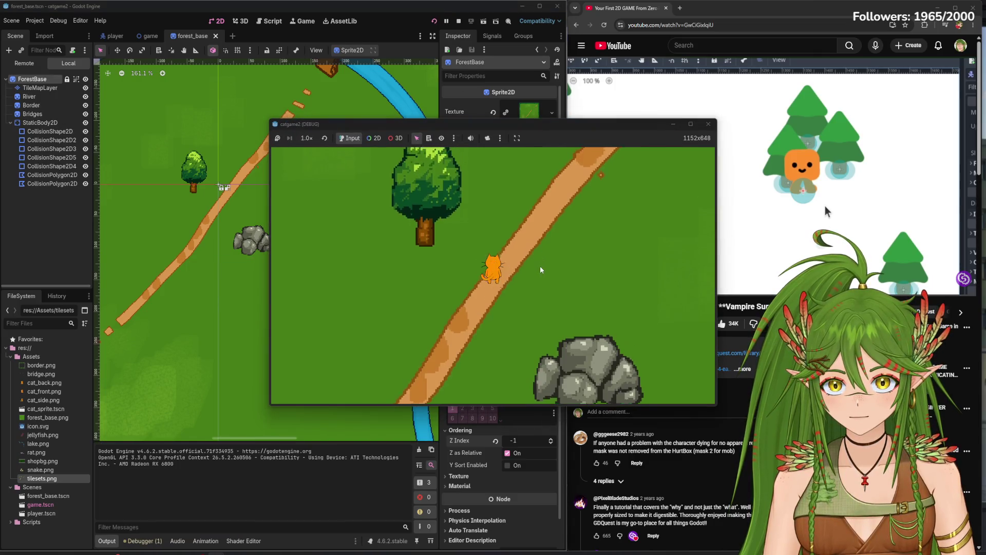
{"action": "key", "text": "Left"}
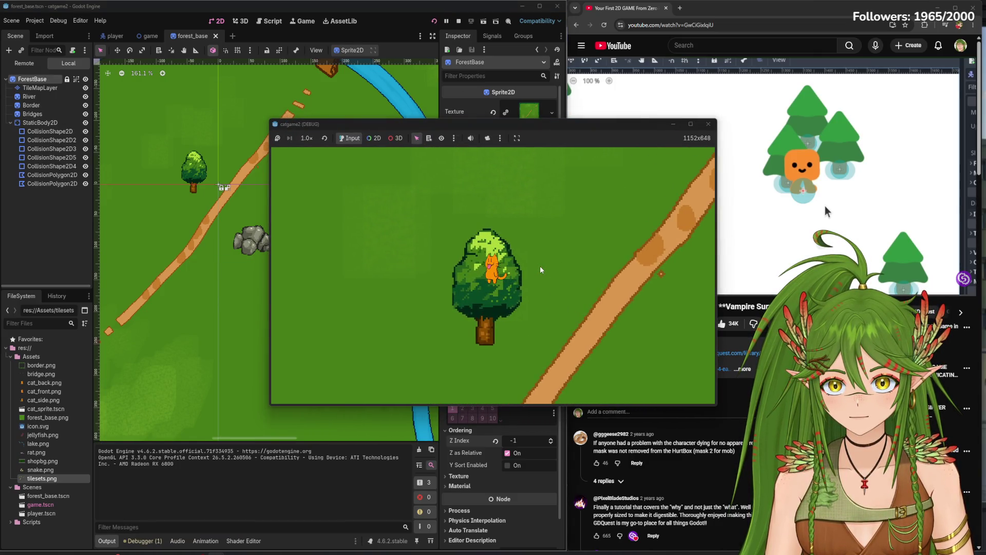
{"action": "left_click", "coordinate": [708, 123]}
{"action": "mouse_move", "coordinate": [69, 74]}
{"action": "left_mouse_down"}
{"action": "mouse_move", "coordinate": [62, 185]}
{"action": "mouse_move", "coordinate": [58, 172]}
{"action": "mouse_move", "coordinate": [45, 186]}
{"action": "mouse_move", "coordinate": [32, 69]}
{"action": "mouse_move", "coordinate": [46, 68]}
{"action": "left_mouse_up"}
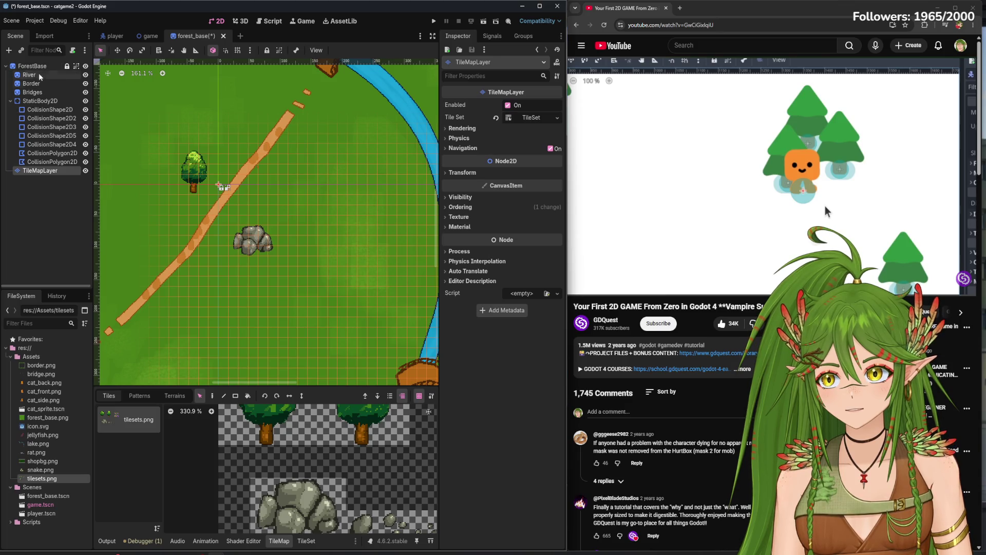
Run the game and walk the cat left, down and right around the big tree
{"action": "left_click", "coordinate": [37, 68]}
{"action": "left_click", "coordinate": [40, 173]}
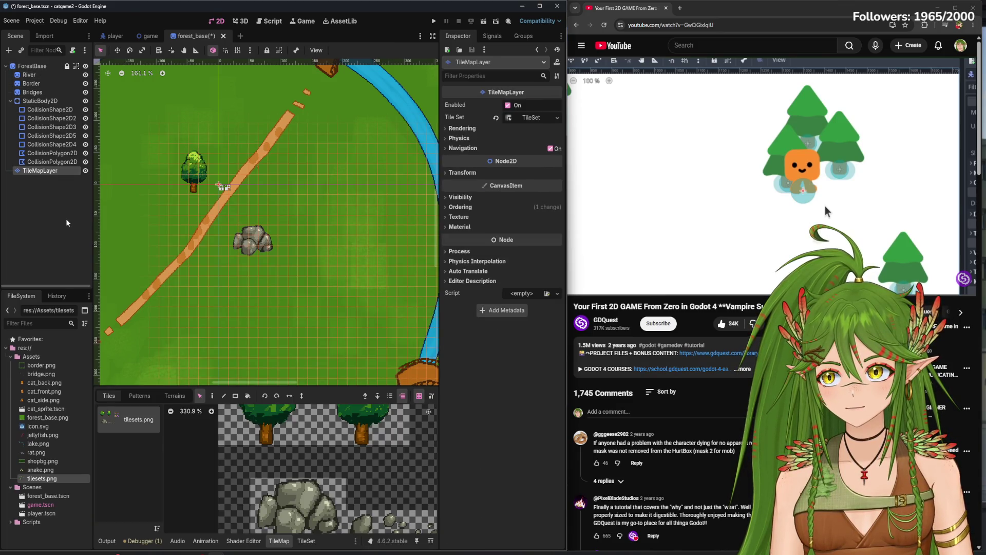
{"action": "key", "text": "F5"}
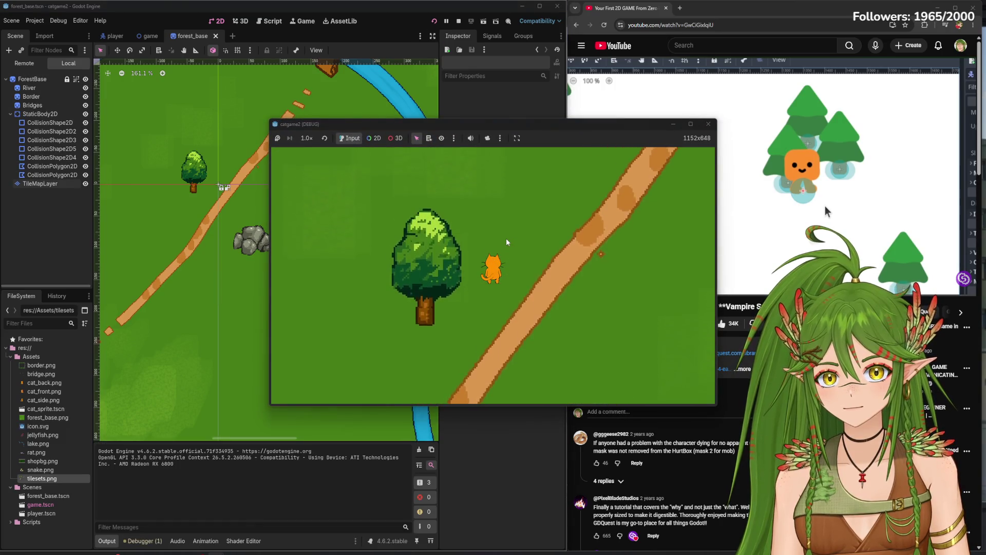
{"action": "key", "text": "Left"}
{"action": "key", "text": "Down"}
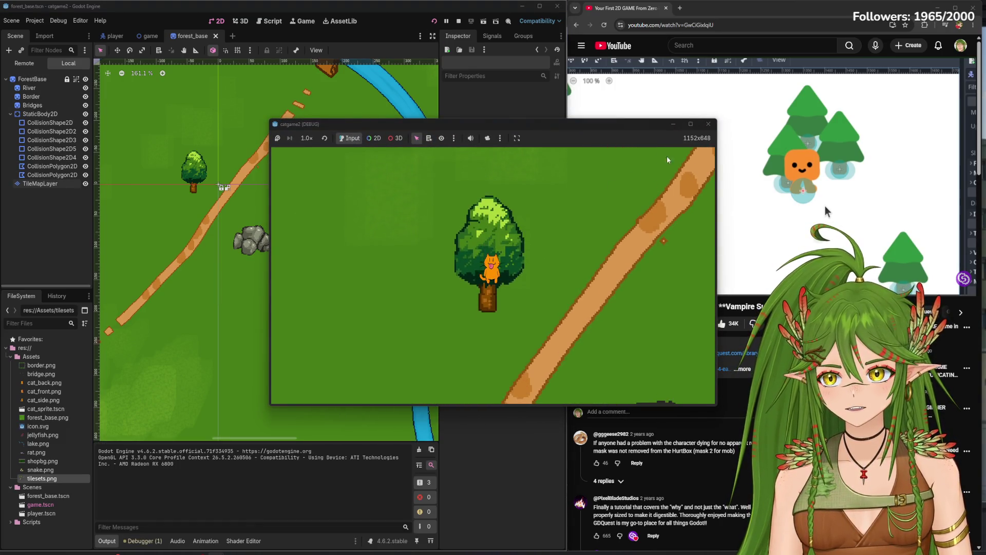
{"action": "key", "text": "Right"}
{"action": "key", "text": "F8"}
{"action": "left_click", "coordinate": [151, 36]}
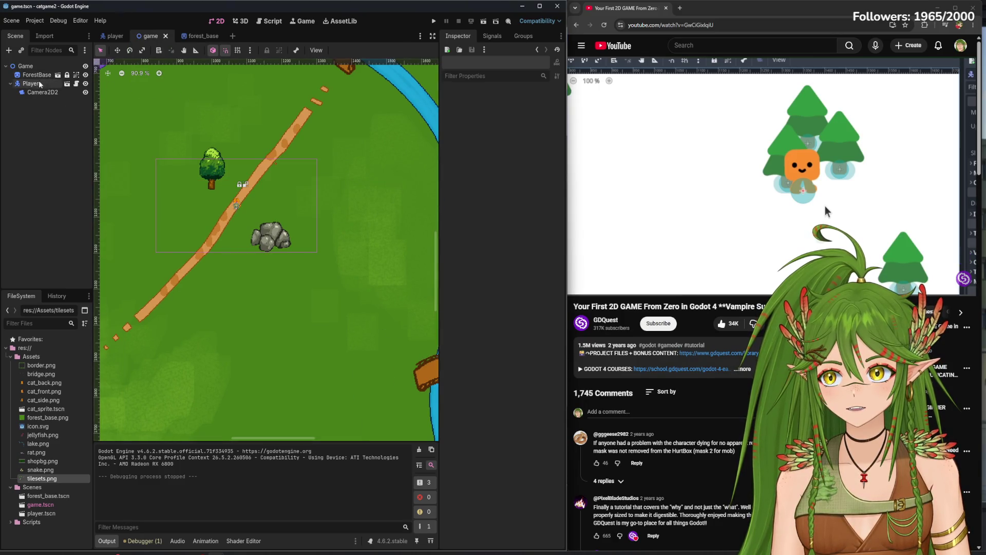
Inspect the TileSet paint properties in forest_base, then reset ForestBase's Z Index to 0
{"action": "left_click", "coordinate": [206, 37]}
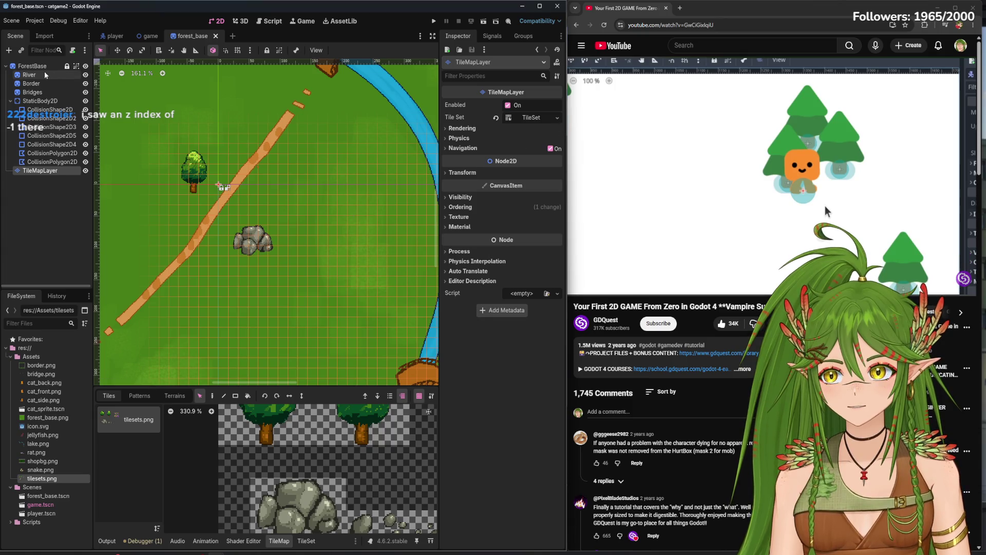
{"action": "left_click", "coordinate": [28, 162]}
{"action": "left_click", "coordinate": [38, 171]}
{"action": "left_click", "coordinate": [307, 541]}
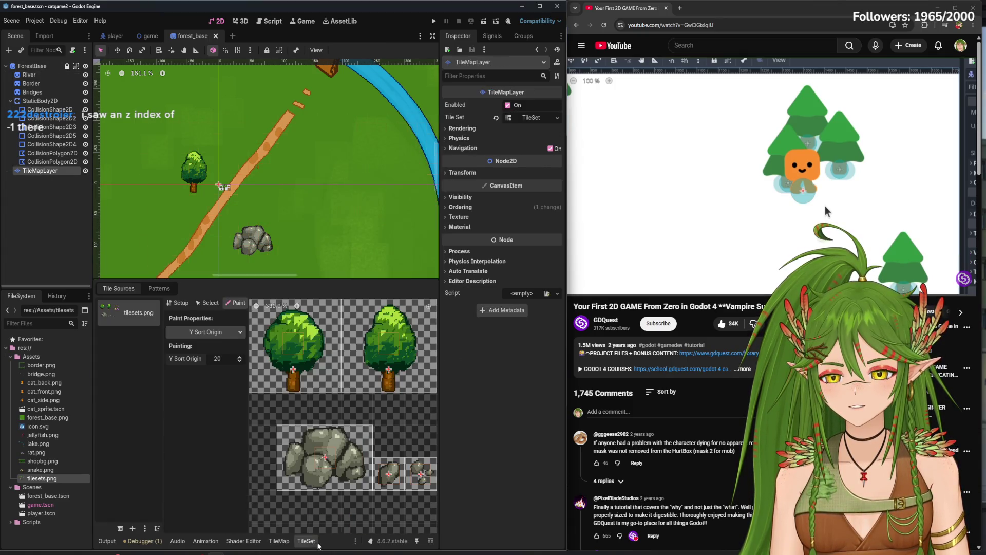
{"action": "left_click", "coordinate": [230, 332]}
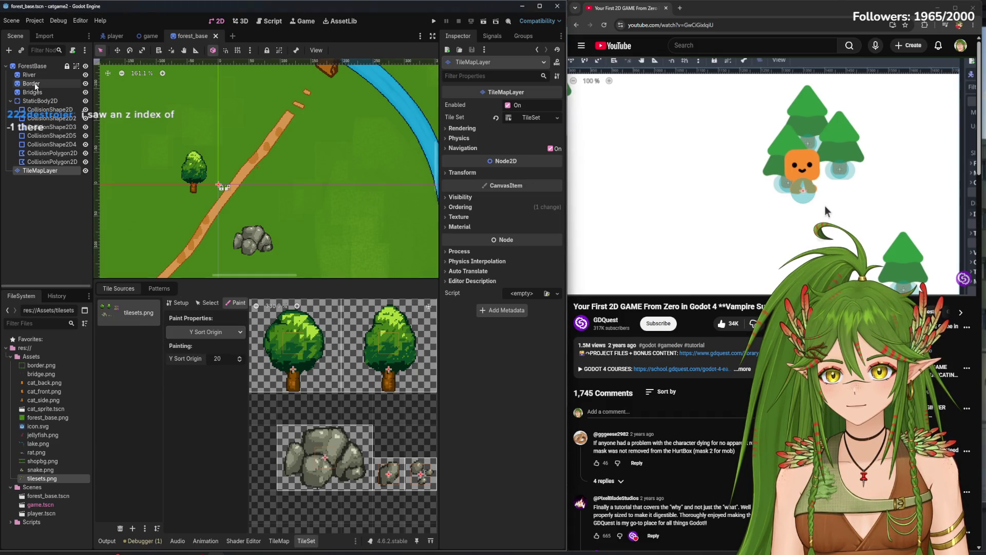
{"action": "left_click", "coordinate": [32, 66]}
{"action": "left_click", "coordinate": [551, 441]}
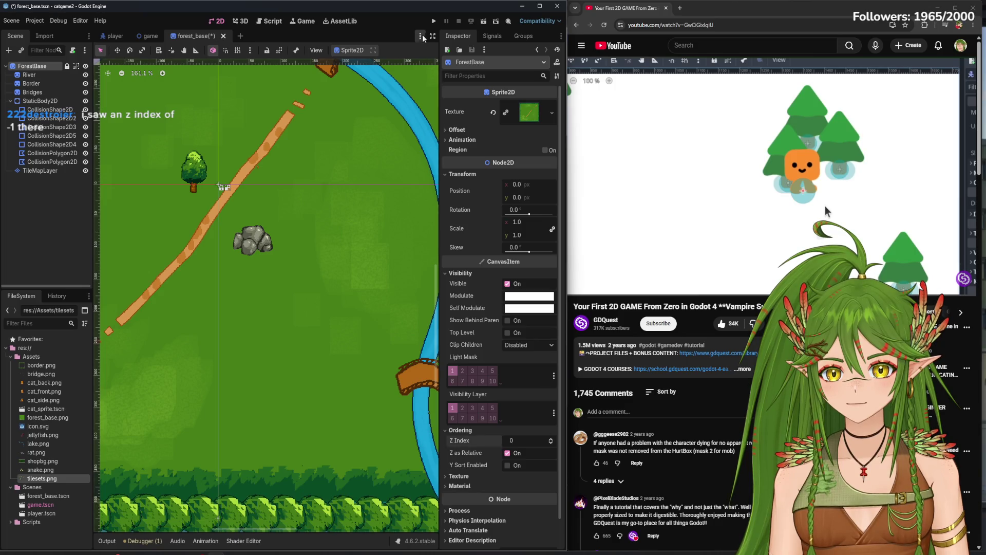
Run the game again and walk the cat around the forest past the trees
{"action": "key", "text": "F5"}
{"action": "key", "text": "Up"}
{"action": "key", "text": "Left"}
{"action": "key", "text": "Down"}
{"action": "key", "text": "Right"}
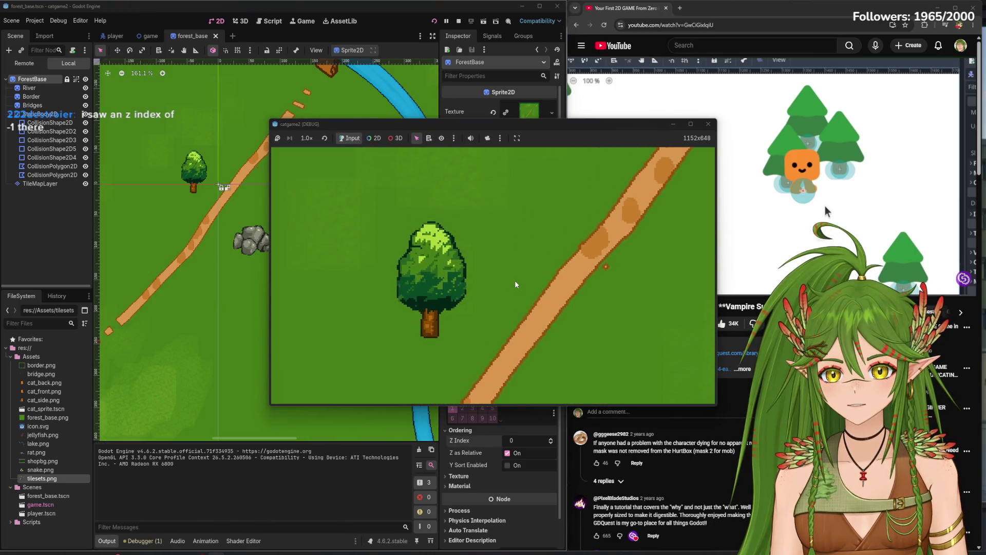
{"action": "left_click", "coordinate": [708, 124]}
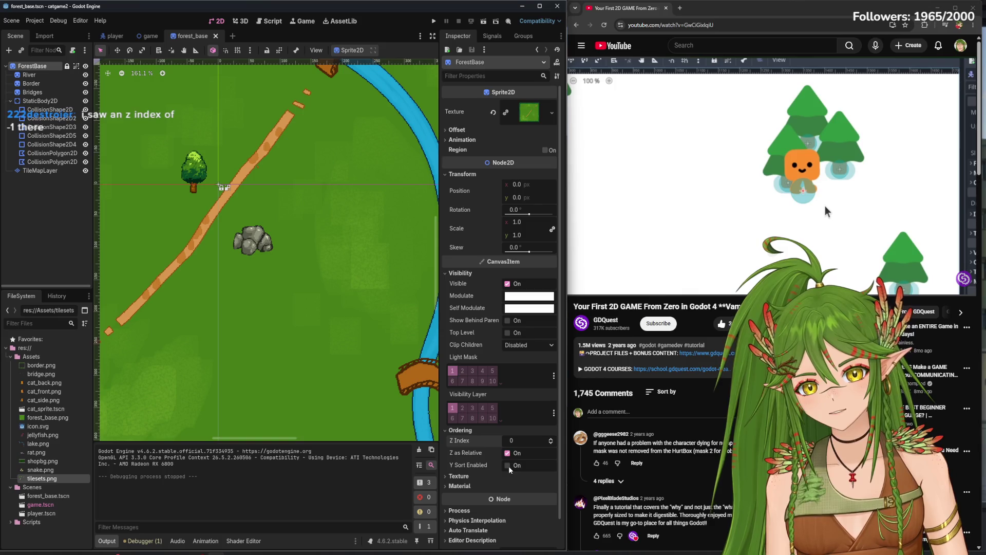
Select the TileMapLayer and shift the map view right and down
{"action": "scroll", "coordinate": [258, 200], "scroll_direction": "up", "scroll_amount": 3}
{"action": "scroll", "coordinate": [258, 200], "scroll_direction": "up", "scroll_amount": 4}
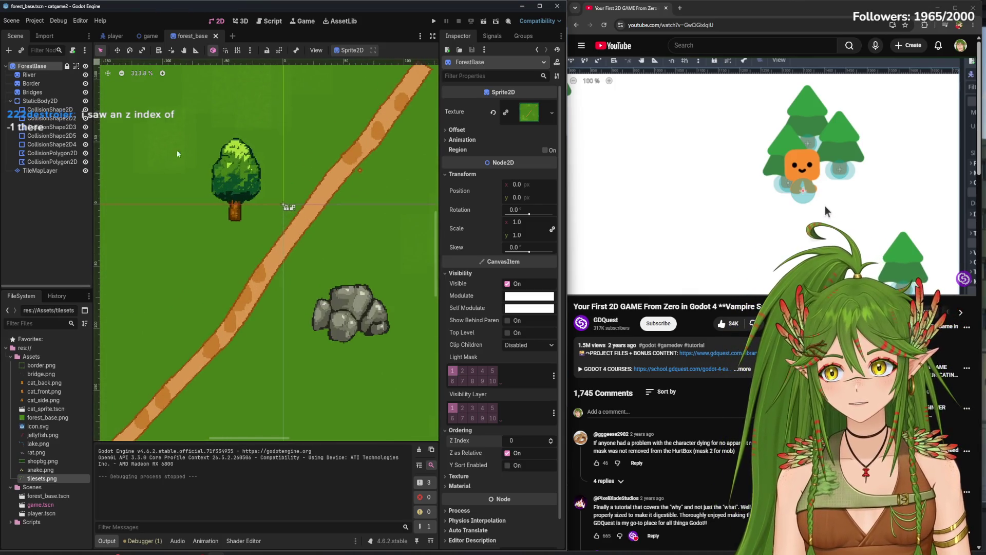
{"action": "left_click", "coordinate": [39, 171]}
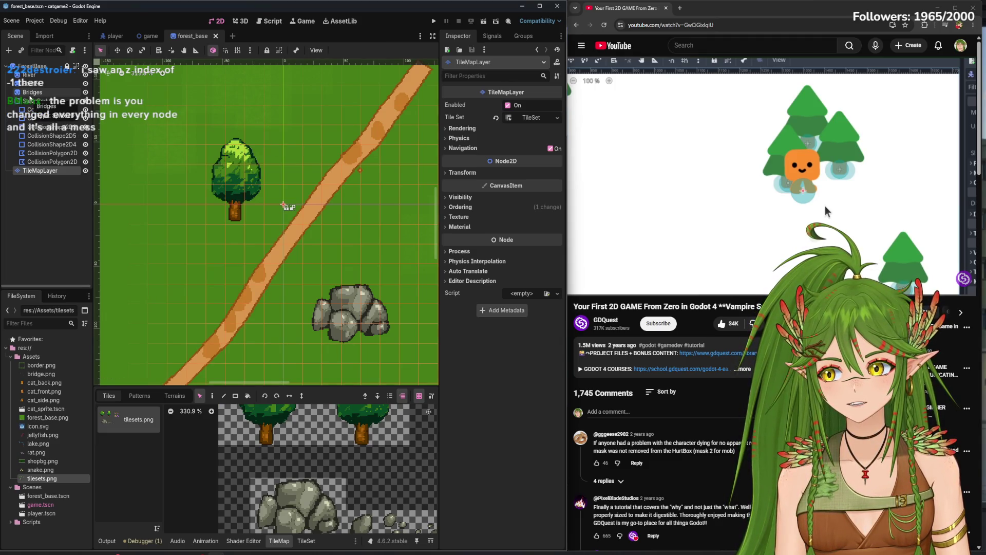
{"action": "mouse_move", "coordinate": [233, 149]}
{"action": "left_mouse_down"}
{"action": "mouse_move", "coordinate": [262, 150]}
{"action": "mouse_move", "coordinate": [302, 188]}
{"action": "left_mouse_up"}
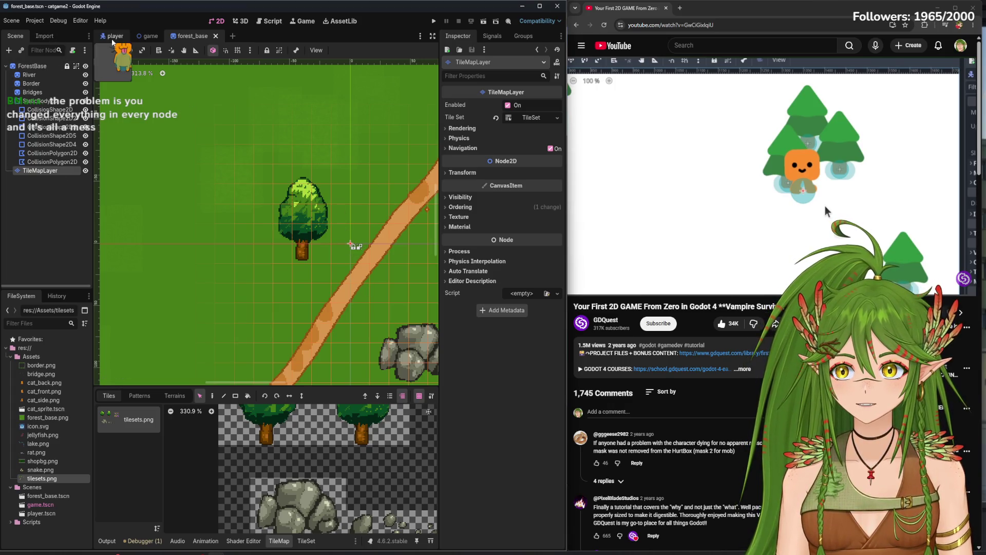
{"action": "key", "text": "super+d"}
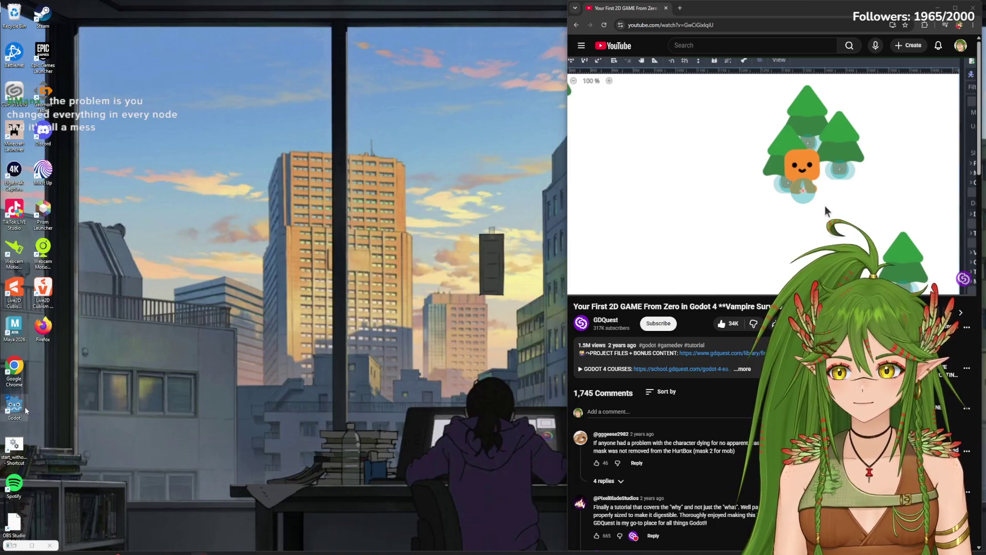
{"action": "key", "text": "Return"}
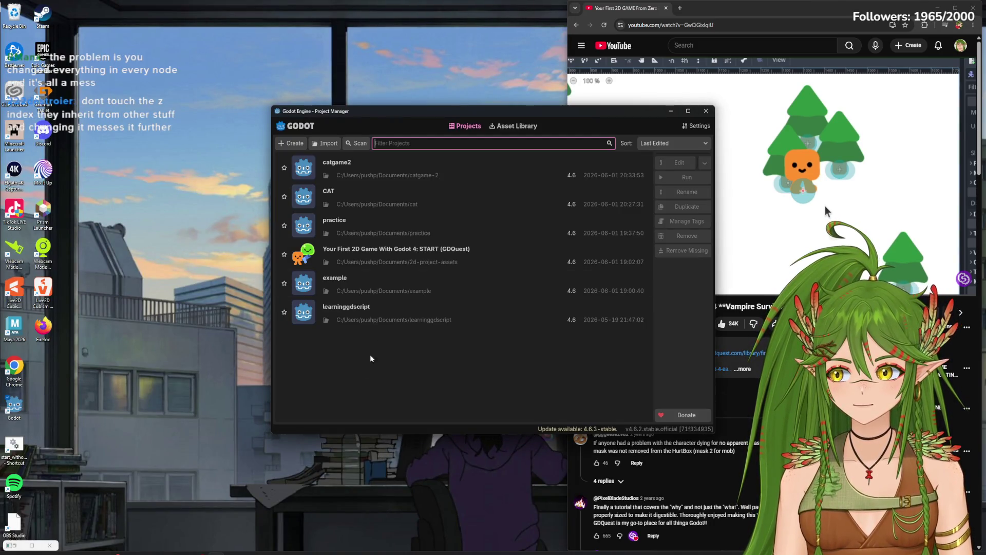
{"action": "double_click", "coordinate": [360, 198]}
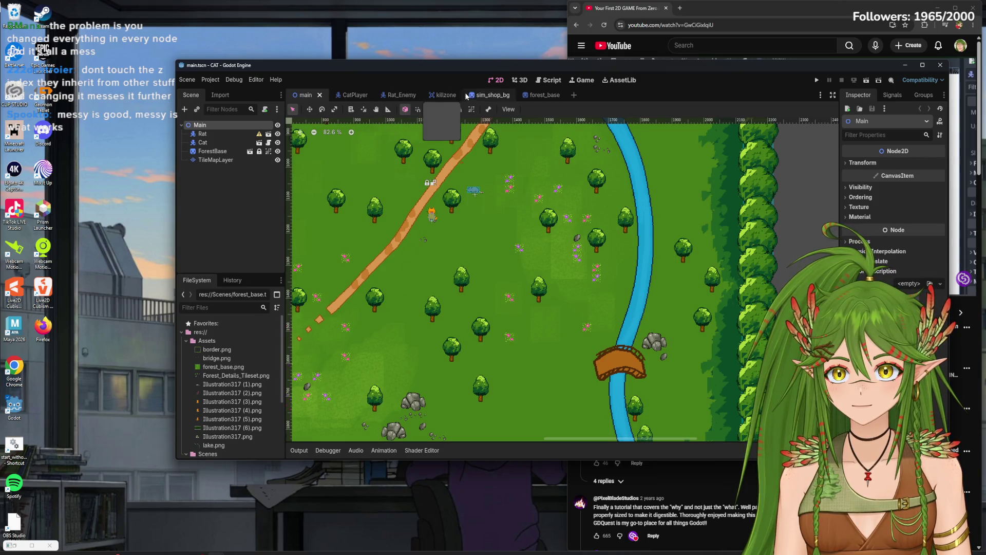
{"action": "left_click", "coordinate": [547, 97]}
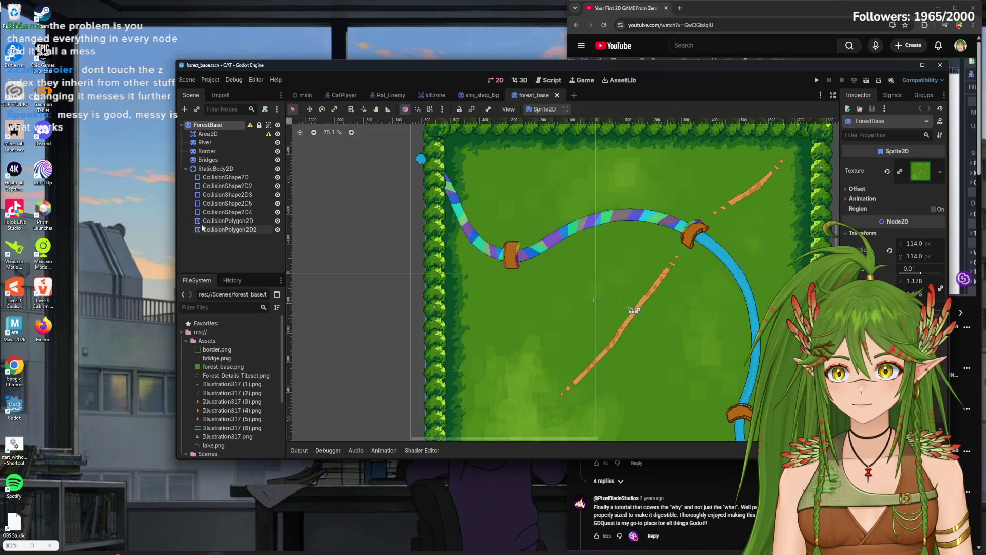
{"action": "left_click_drag", "start_coordinate": [496, 297], "coordinate": [393, 259]}
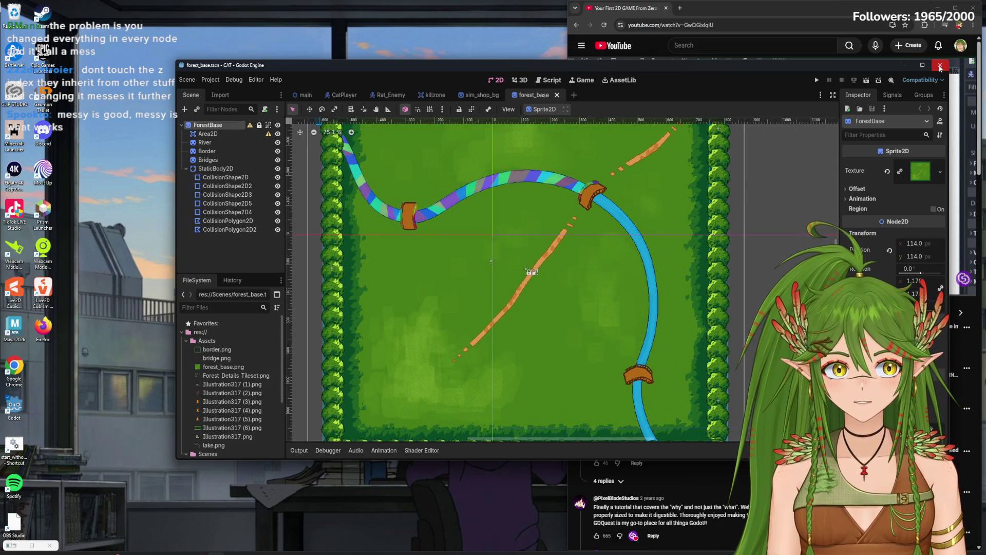
{"action": "left_click_drag", "start_coordinate": [935, 80], "coordinate": [823, 96]}
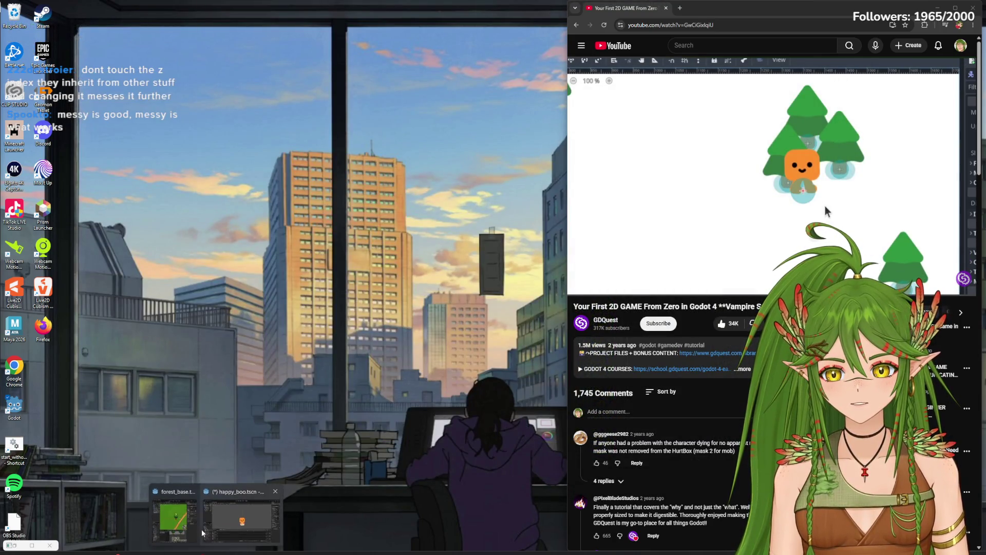
{"action": "left_click", "coordinate": [170, 519]}
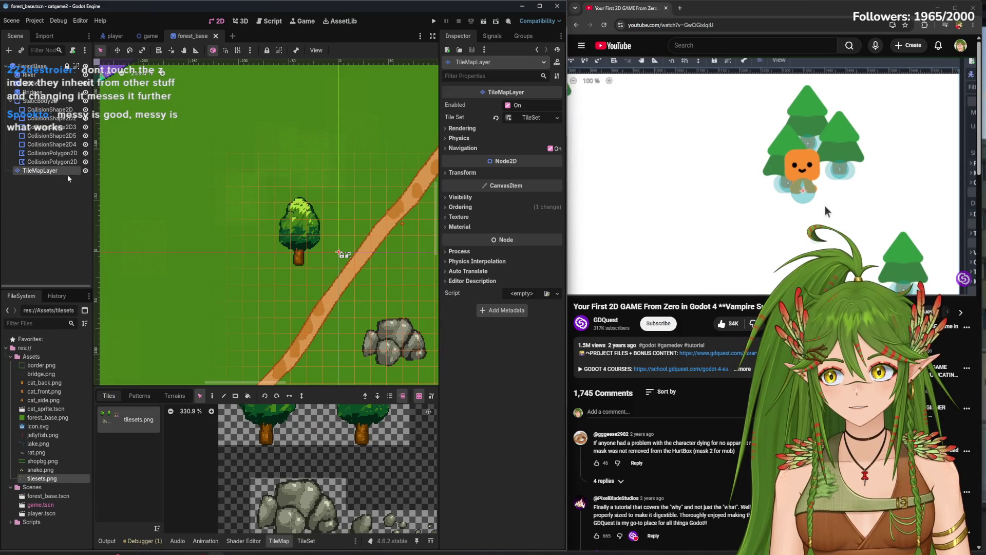
Cut the TileMapLayer out of forest_base and save the forest_base scene
{"action": "right_click", "coordinate": [67, 172]}
{"action": "left_click", "coordinate": [100, 224]}
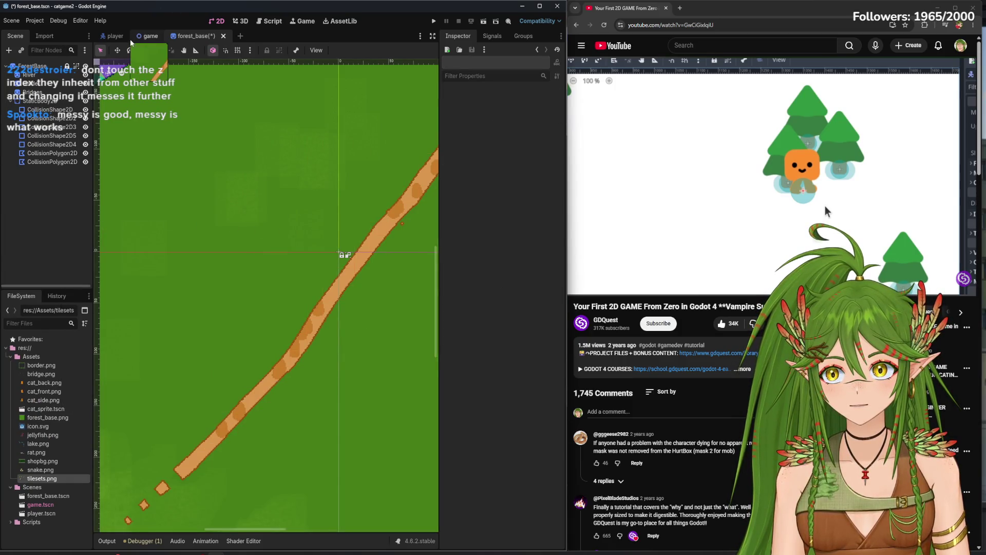
{"action": "left_click", "coordinate": [147, 36]}
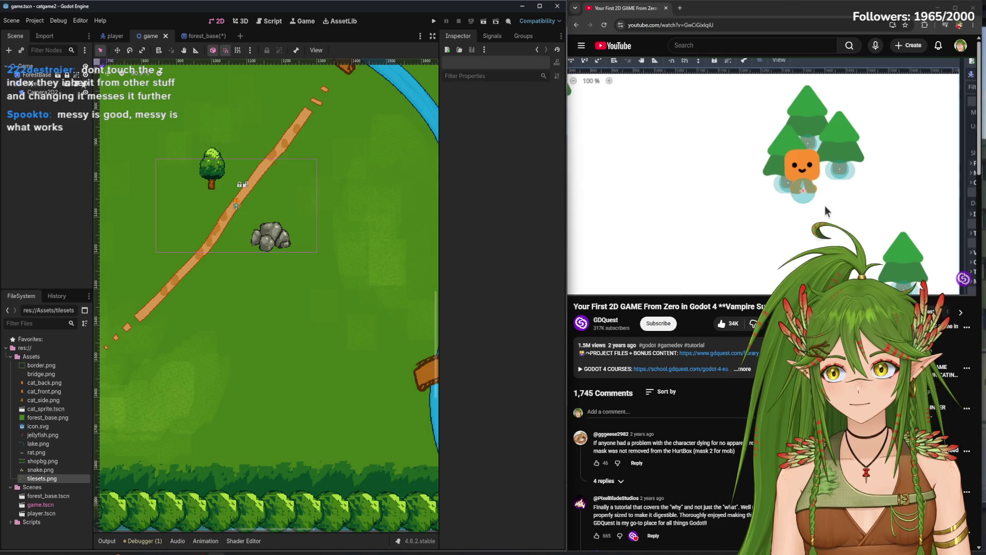
{"action": "left_click", "coordinate": [195, 36]}
{"action": "key", "text": "ctrl+s"}
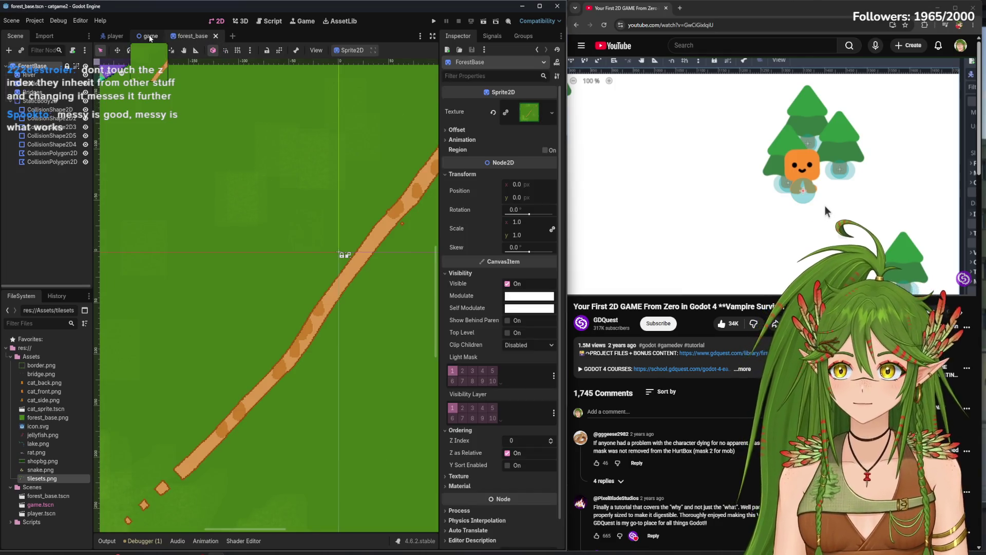
{"action": "left_click", "coordinate": [146, 36]}
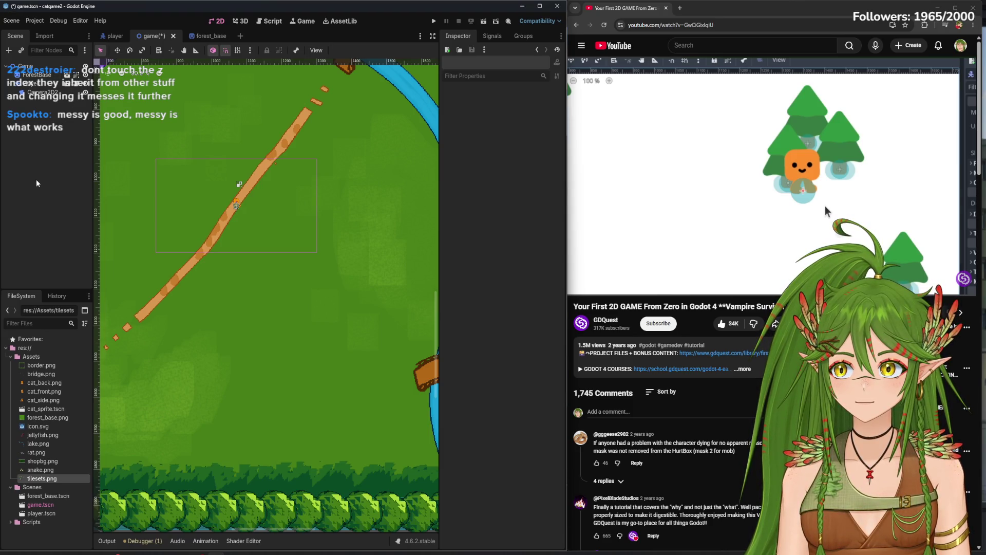
Paste the TileMapLayer under ForestBase in the game scene and run the project
{"action": "right_click", "coordinate": [52, 142]}
{"action": "right_click", "coordinate": [49, 75]}
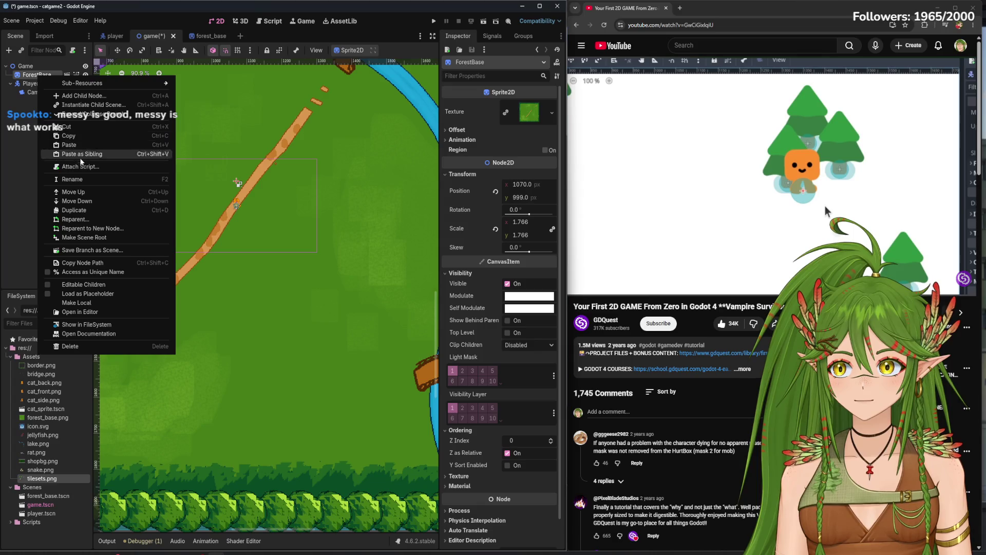
{"action": "left_click", "coordinate": [80, 146]}
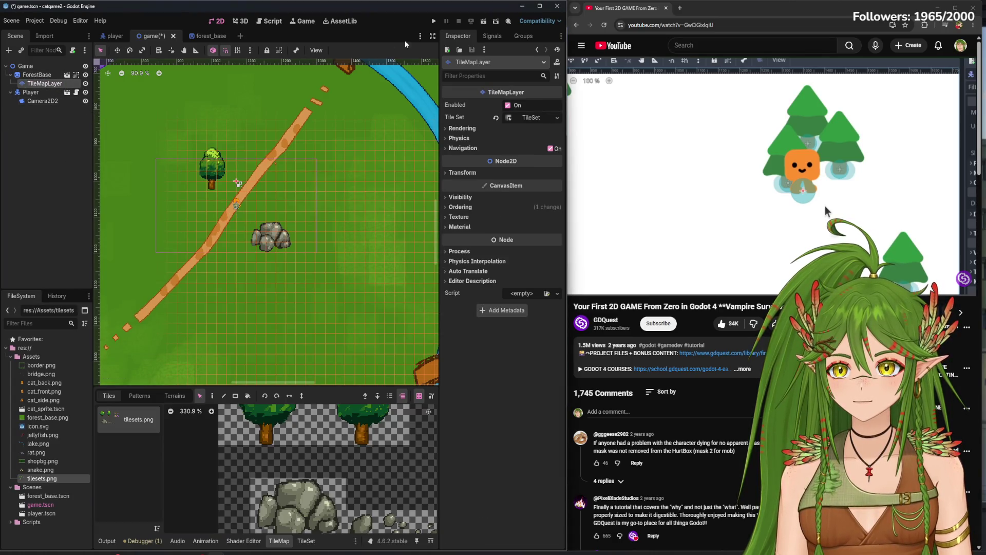
{"action": "left_click", "coordinate": [433, 23]}
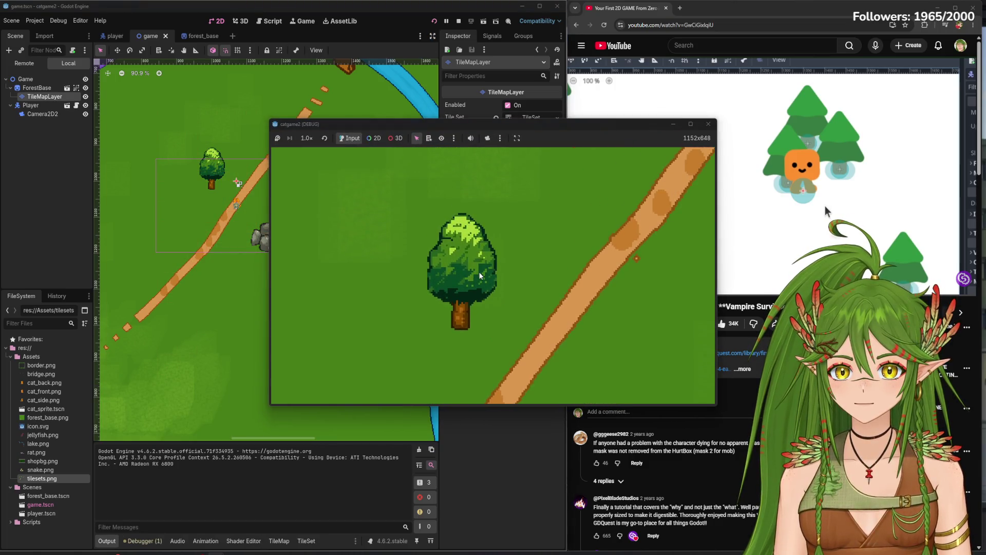
Walk the cat toward the tree, then save the game scene and test-run it again
{"action": "key", "text": "d"}
{"action": "key", "text": "F8"}
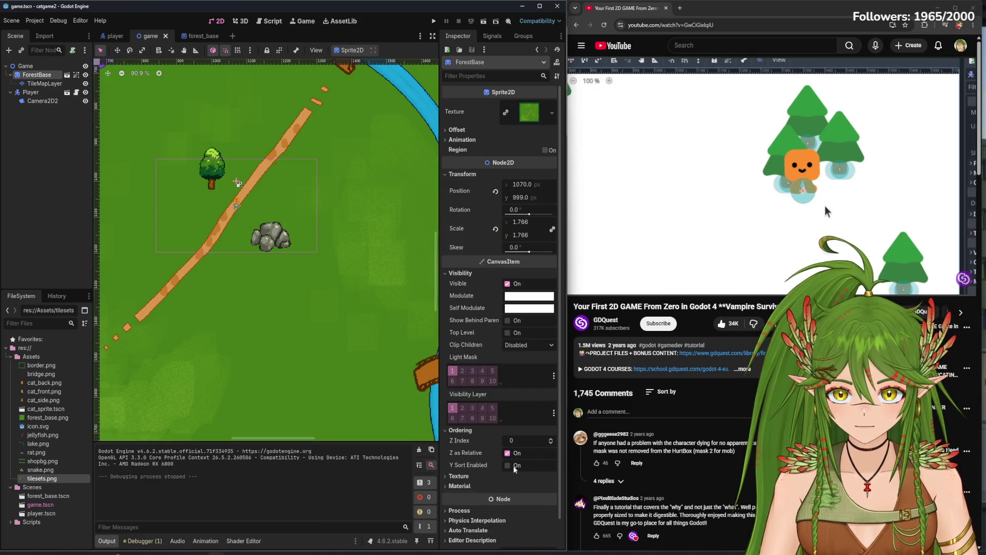
{"action": "left_click", "coordinate": [43, 84]}
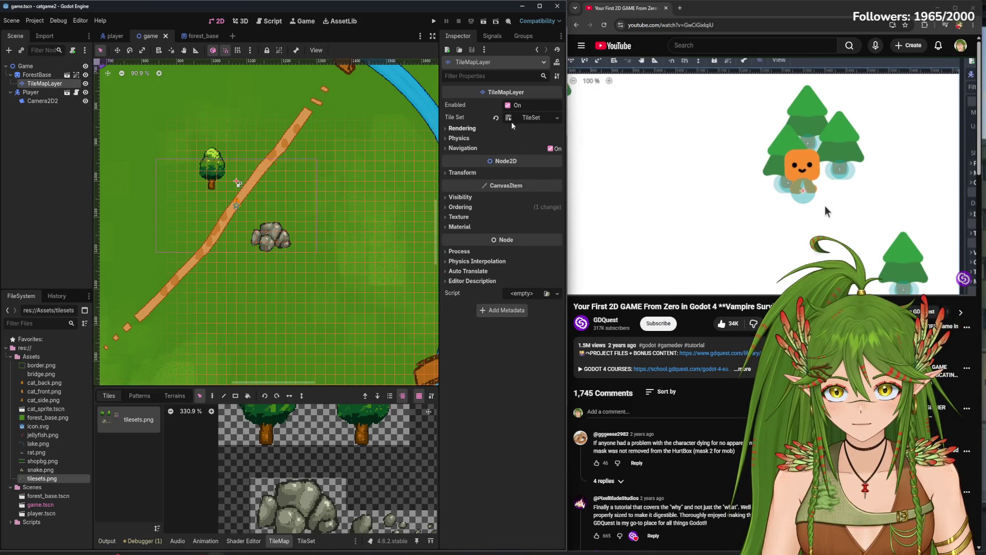
{"action": "left_click", "coordinate": [25, 66]}
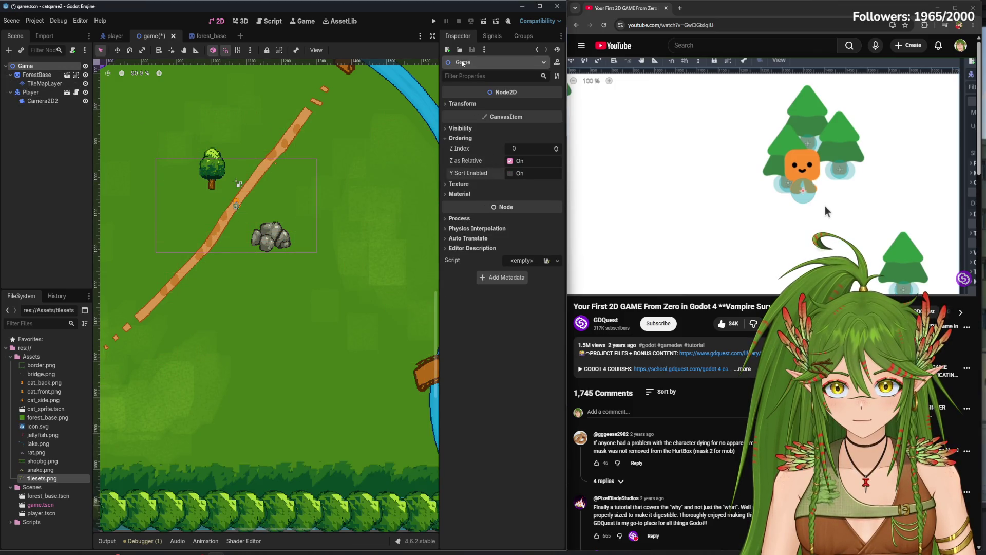
{"action": "key", "text": "ctrl+s"}
{"action": "key", "text": "F5"}
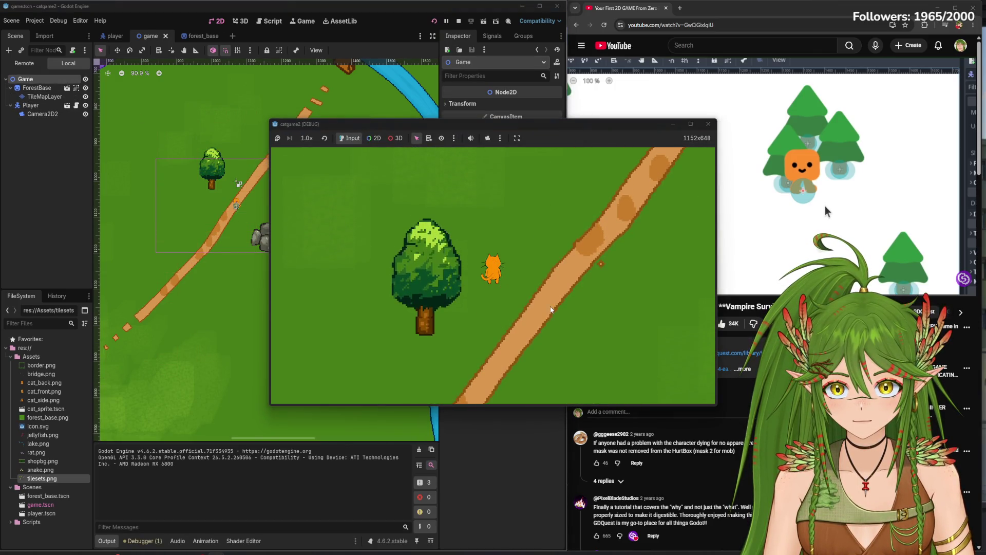
{"action": "key", "text": "F8"}
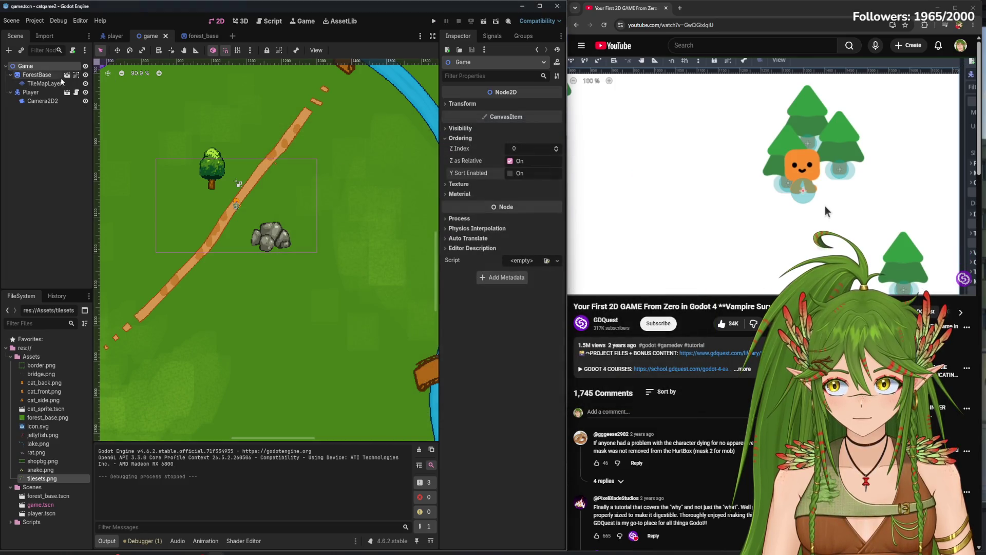
Review TileMapLayer's Visibility and Ordering, then turn on Y Sort Enabled for the Game node
{"action": "left_click", "coordinate": [43, 84]}
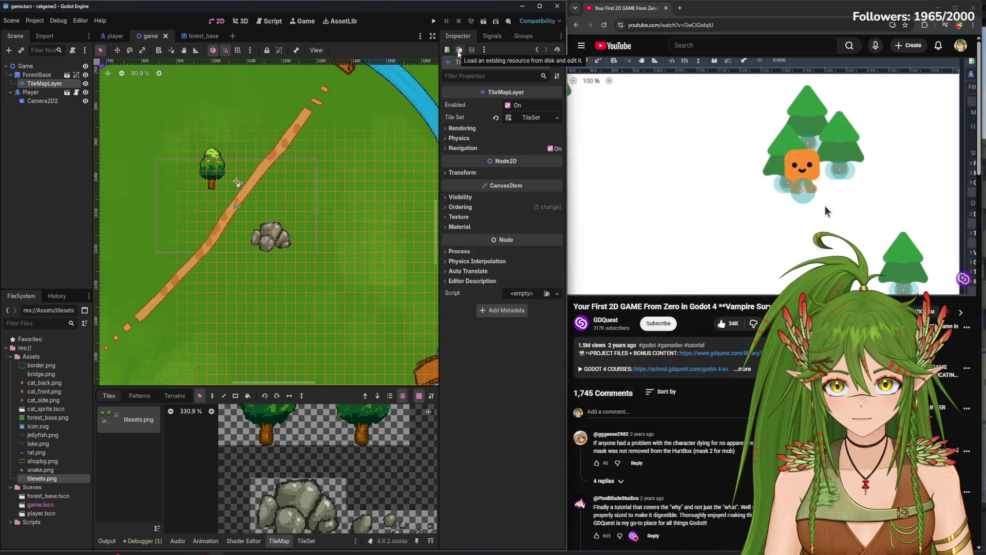
{"action": "left_click", "coordinate": [461, 197]}
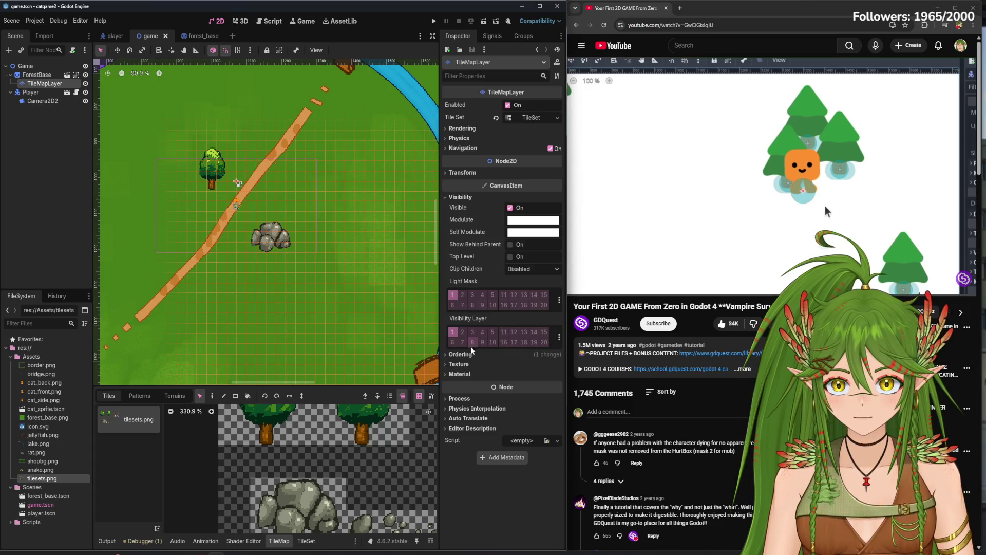
{"action": "left_click", "coordinate": [460, 354]}
{"action": "left_click", "coordinate": [25, 66]}
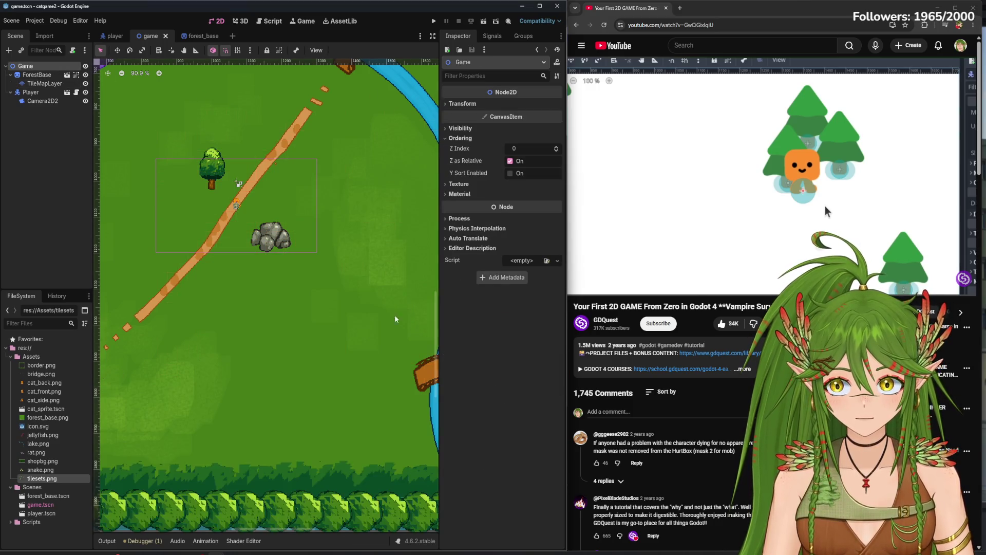
{"action": "left_click", "coordinate": [510, 174]}
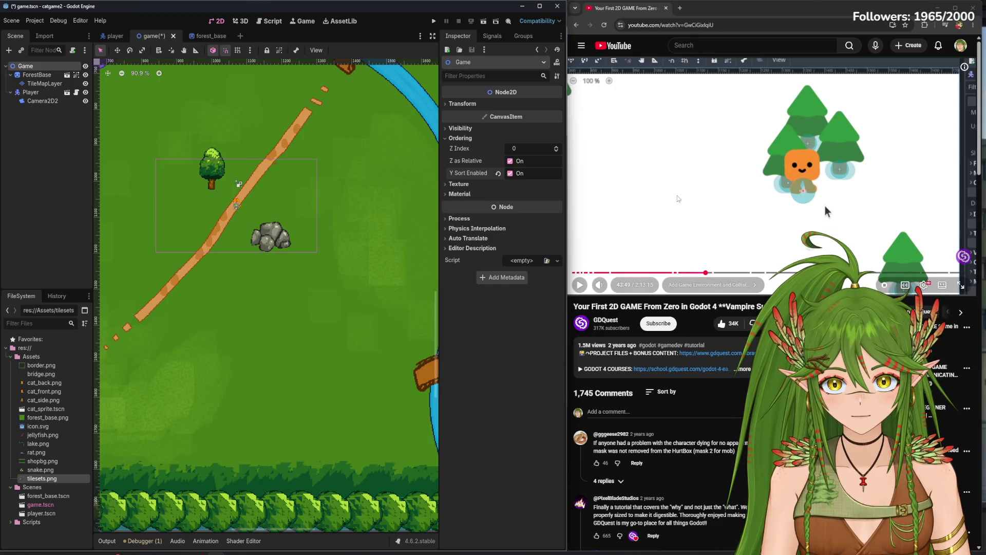
Seek the tutorial video ahead to about 41:21
{"action": "left_click", "coordinate": [690, 272]}
{"action": "key", "text": "space"}
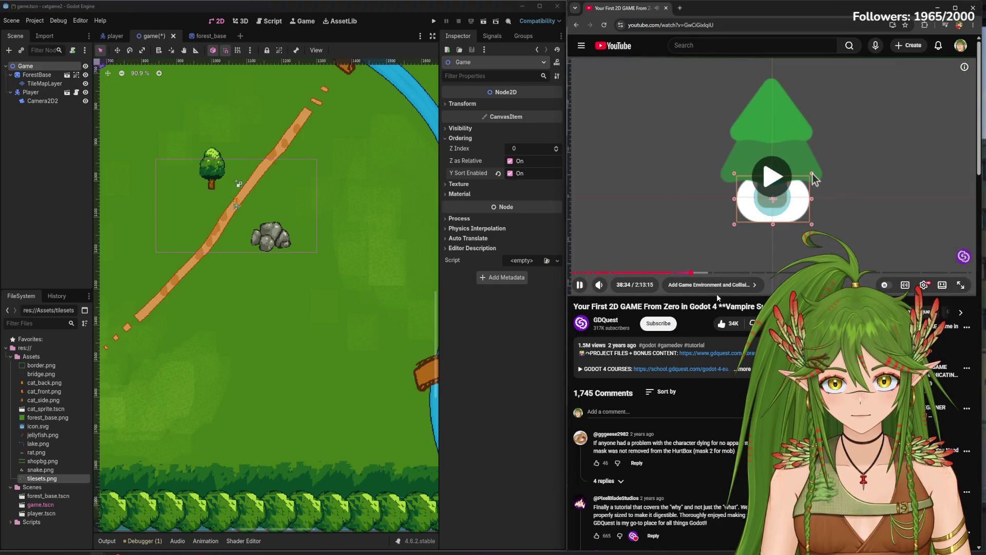
{"action": "left_click_drag", "start_coordinate": [726, 11], "coordinate": [723, 17]}
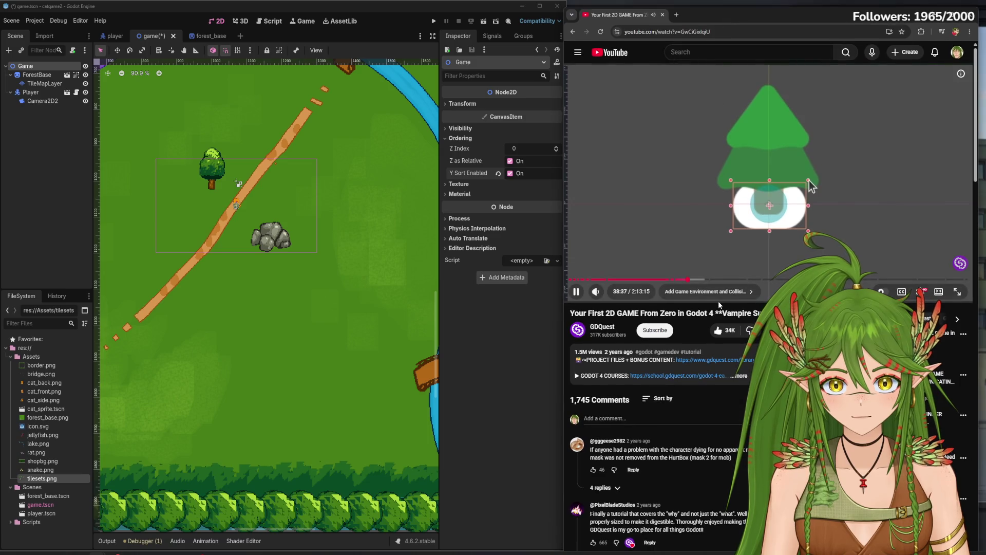
{"action": "left_click_drag", "start_coordinate": [690, 281], "coordinate": [690, 282]}
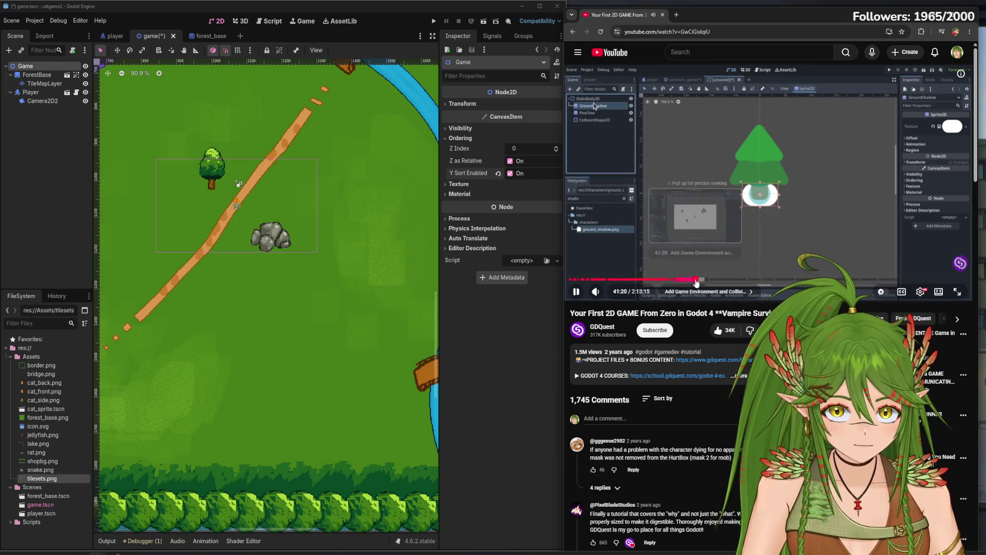
{"action": "left_click", "coordinate": [696, 280]}
Pause the tutorial at the pine-tree part and move Player above ForestBase in the scene tree
{"action": "left_click", "coordinate": [773, 257]}
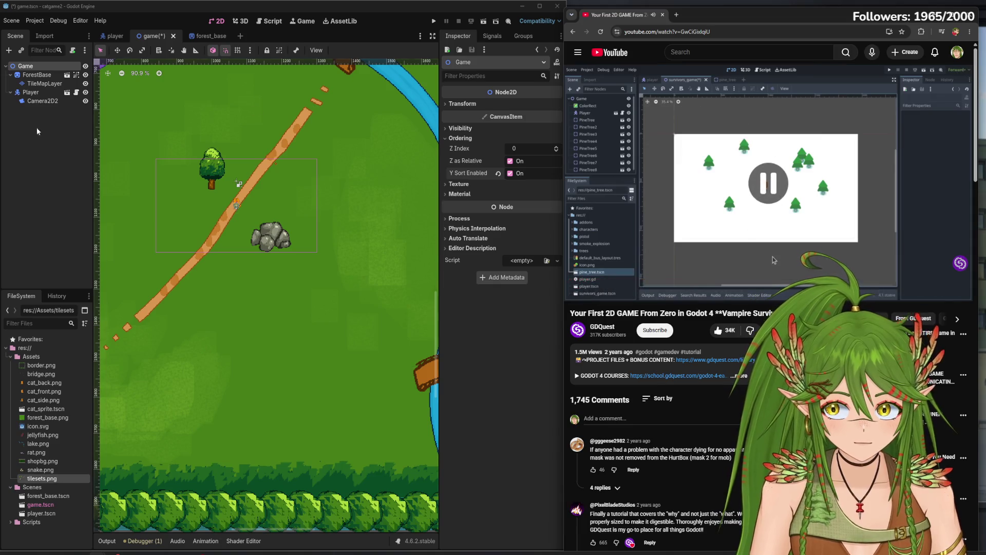
{"action": "left_click", "coordinate": [773, 257]}
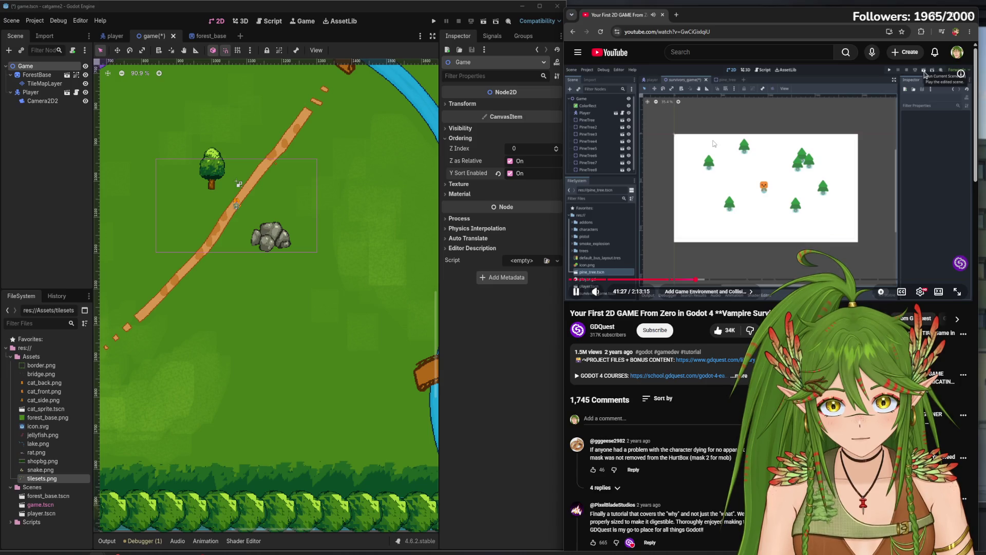
{"action": "left_click", "coordinate": [674, 160]}
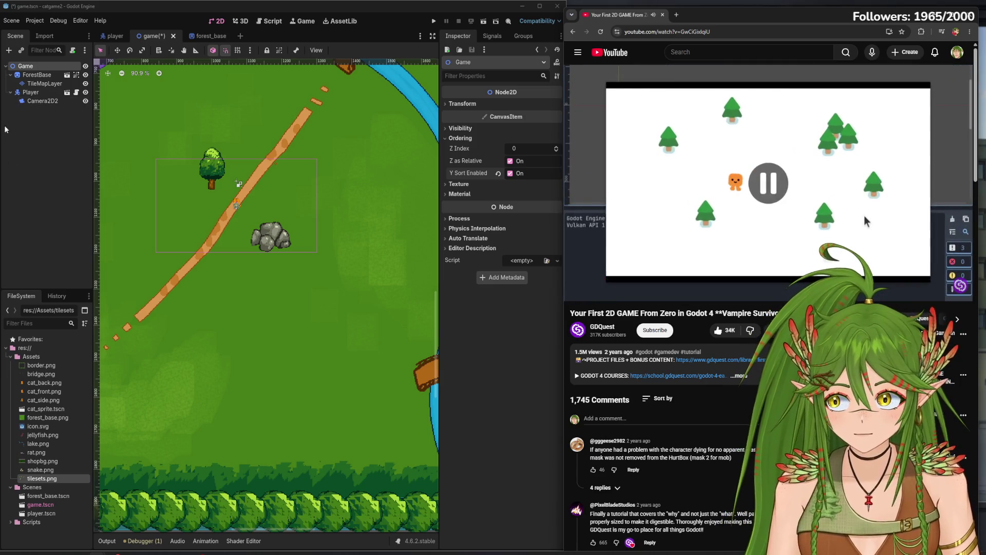
{"action": "left_click_drag", "start_coordinate": [31, 94], "coordinate": [49, 76]}
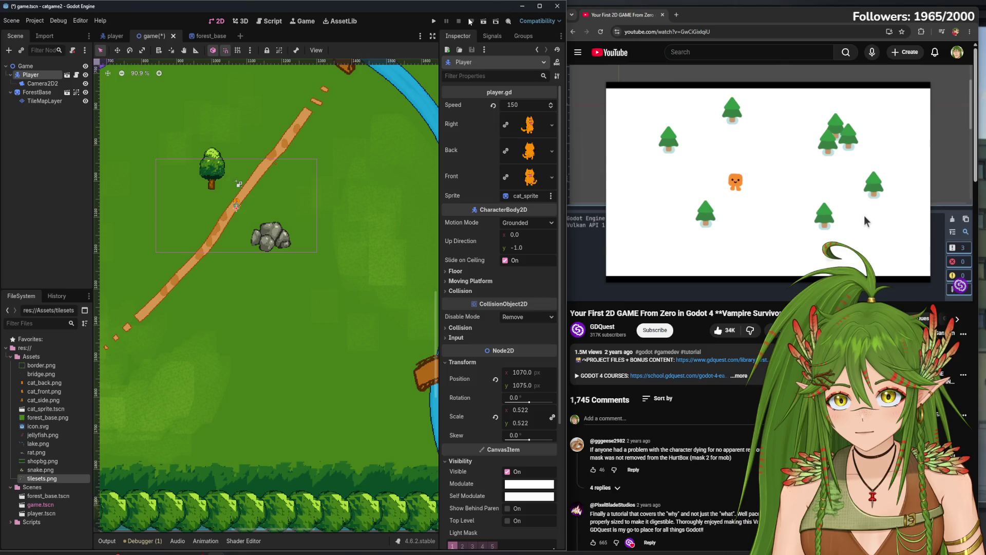
{"action": "left_click", "coordinate": [434, 22]}
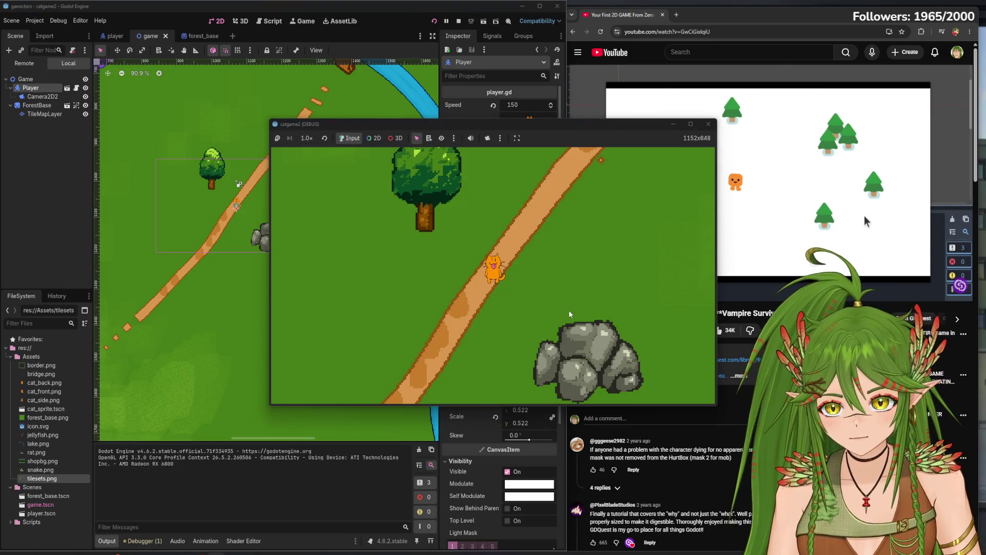
{"action": "key", "text": "Up"}
{"action": "key", "text": "Left"}
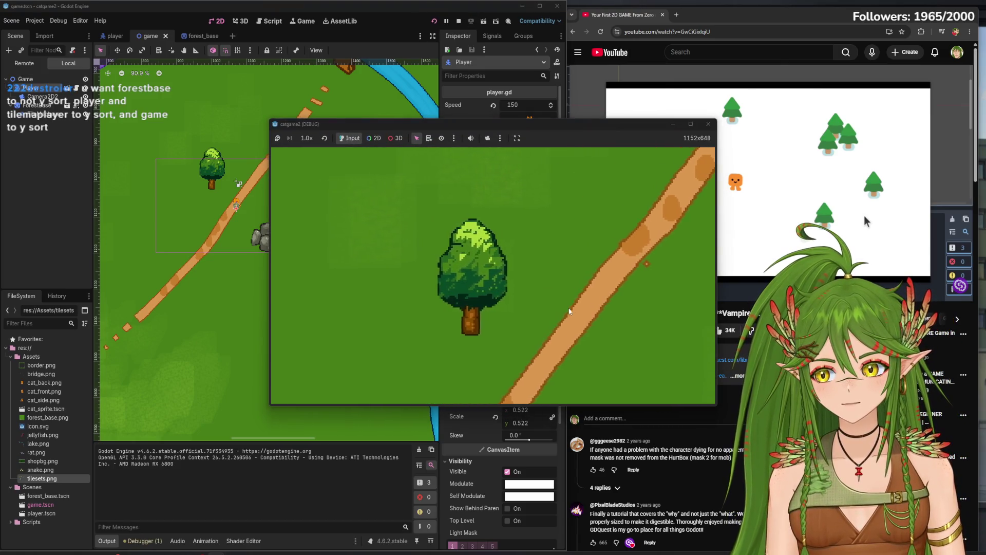
{"action": "key", "text": "Down"}
{"action": "key", "text": "Right"}
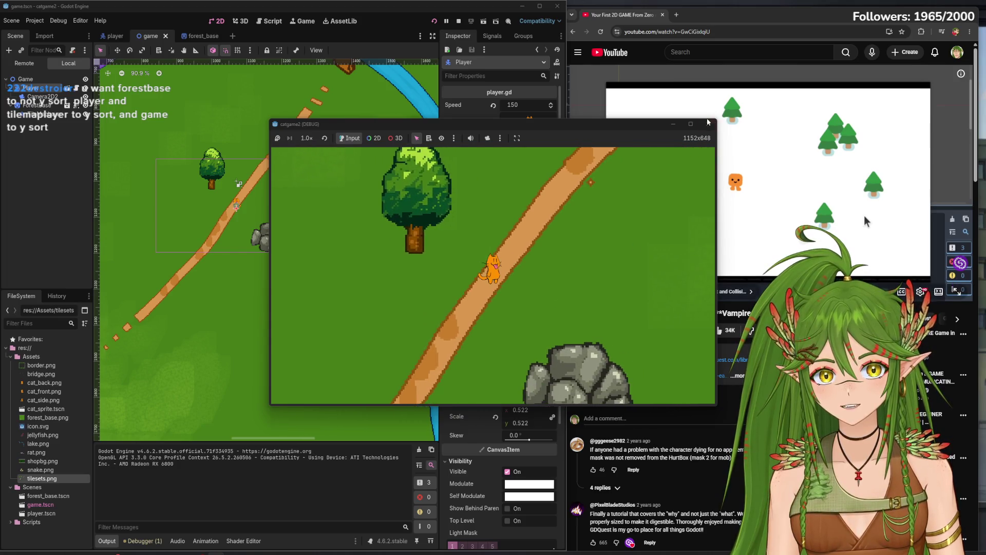
{"action": "left_click", "coordinate": [708, 124]}
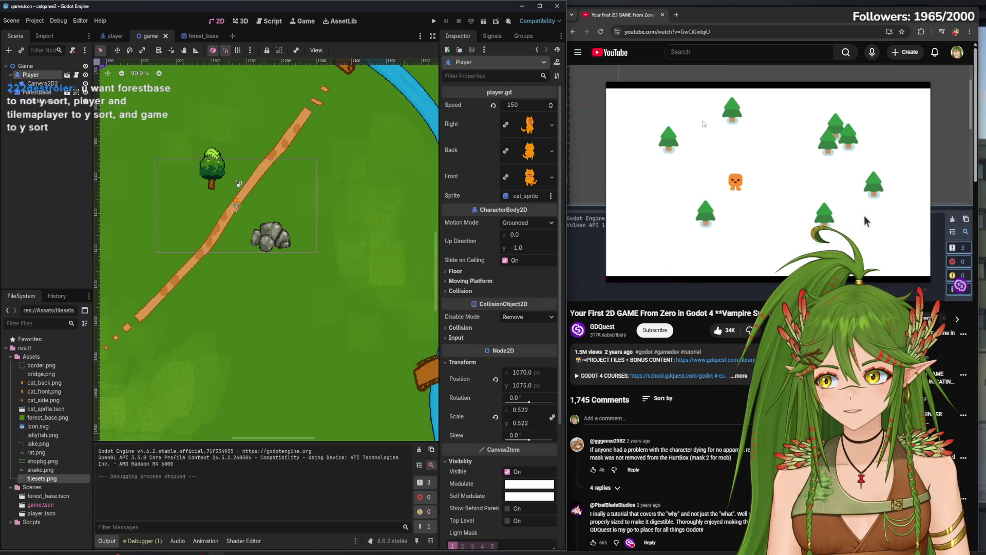
{"action": "left_click", "coordinate": [39, 69]}
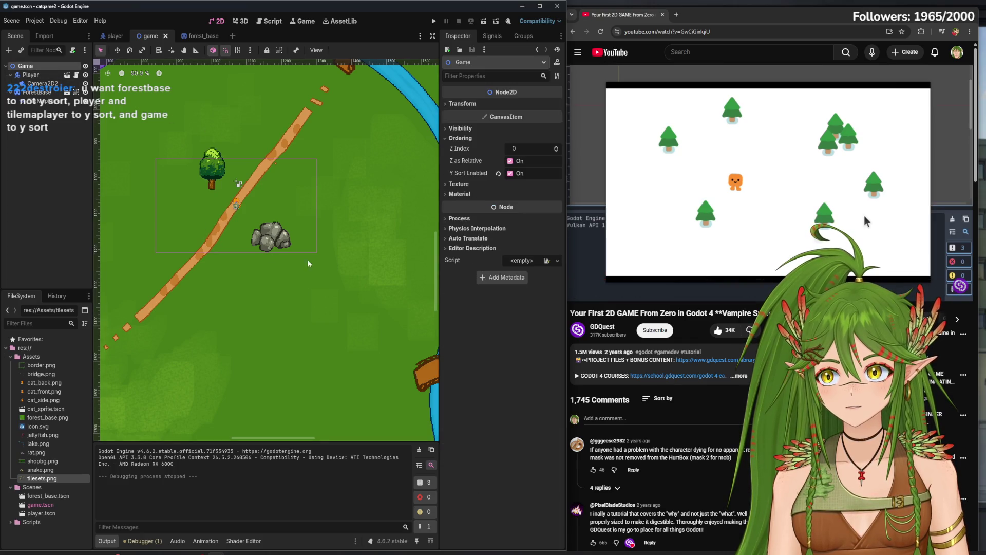
{"action": "mouse_move", "coordinate": [37, 92]}
{"action": "left_mouse_down"}
{"action": "mouse_move", "coordinate": [36, 105]}
{"action": "mouse_move", "coordinate": [36, 66]}
{"action": "left_mouse_up"}
{"action": "left_click", "coordinate": [31, 68]}
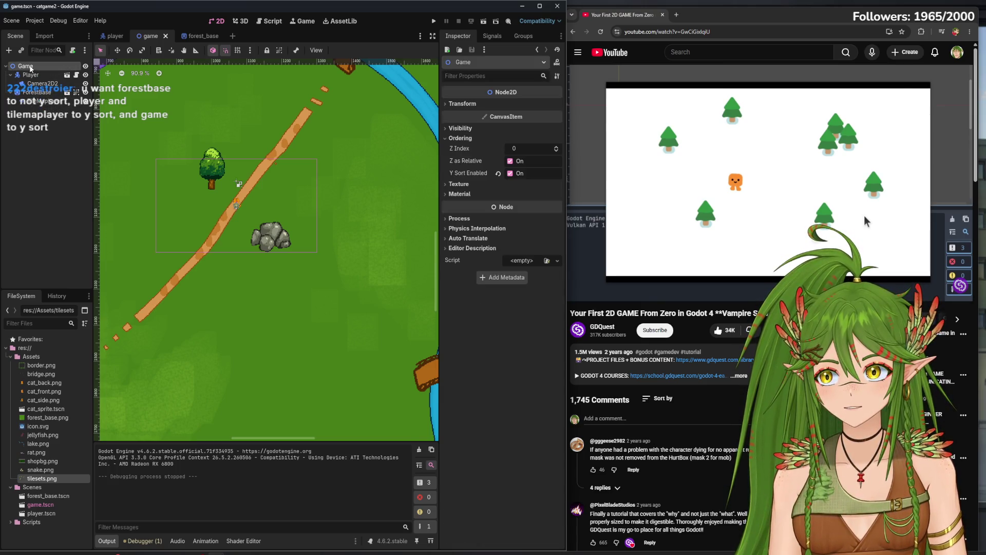
{"action": "left_click", "coordinate": [37, 101]}
Drag TileMapLayer higher in the Game tree and test-run the game
{"action": "left_click", "coordinate": [36, 92]}
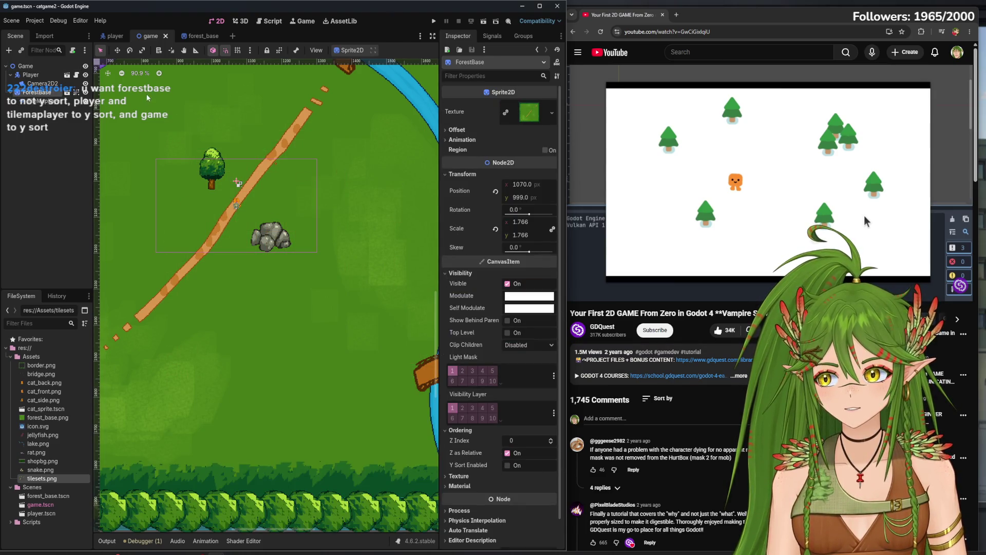
{"action": "left_click", "coordinate": [41, 83]}
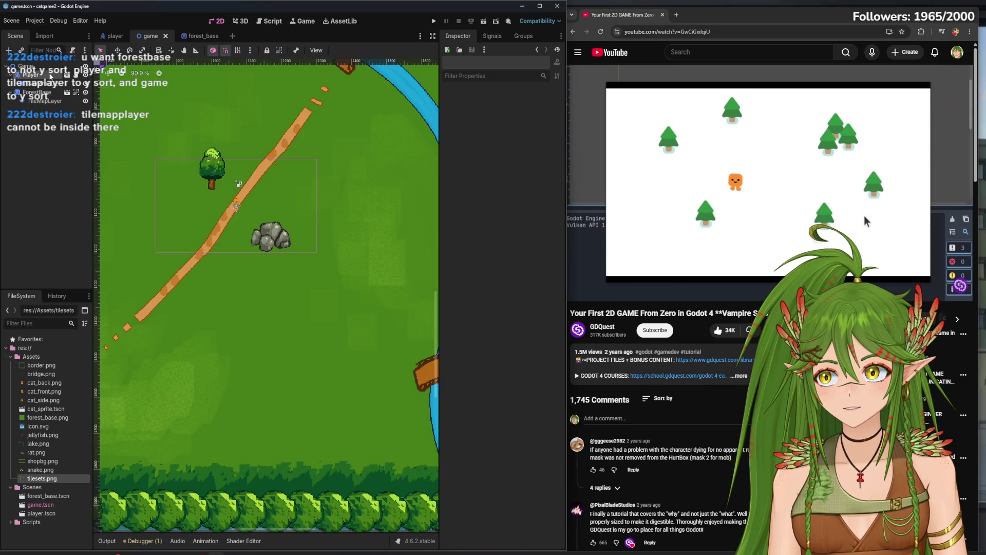
{"action": "left_click", "coordinate": [46, 102]}
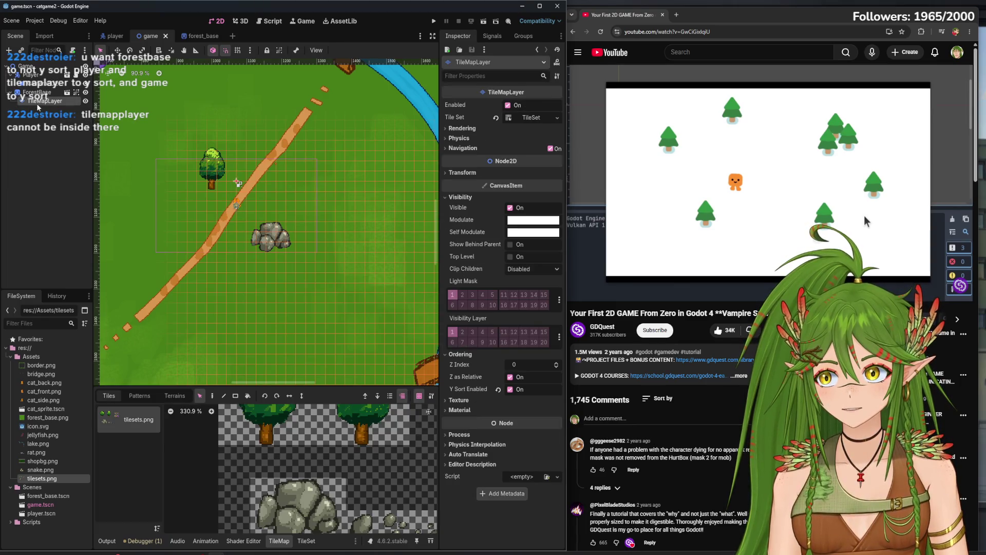
{"action": "mouse_move", "coordinate": [37, 106]}
{"action": "left_mouse_down"}
{"action": "mouse_move", "coordinate": [18, 95]}
{"action": "mouse_move", "coordinate": [26, 67]}
{"action": "left_mouse_up"}
{"action": "left_click", "coordinate": [433, 21]}
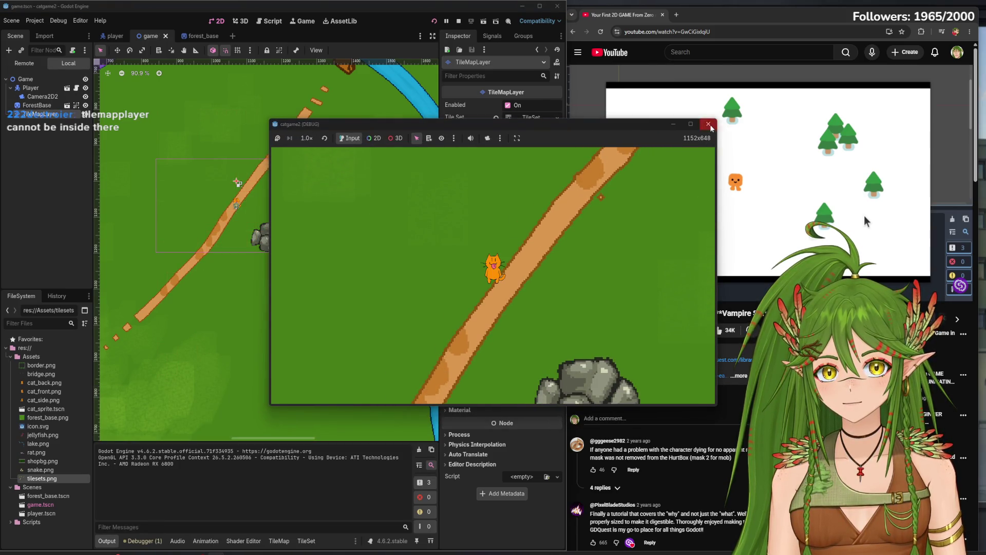
{"action": "left_click", "coordinate": [708, 124]}
Make ForestBase the Game root's first child, then open the TileMapLayer's TileSet editor
{"action": "left_click_drag", "start_coordinate": [43, 90], "coordinate": [43, 92]}
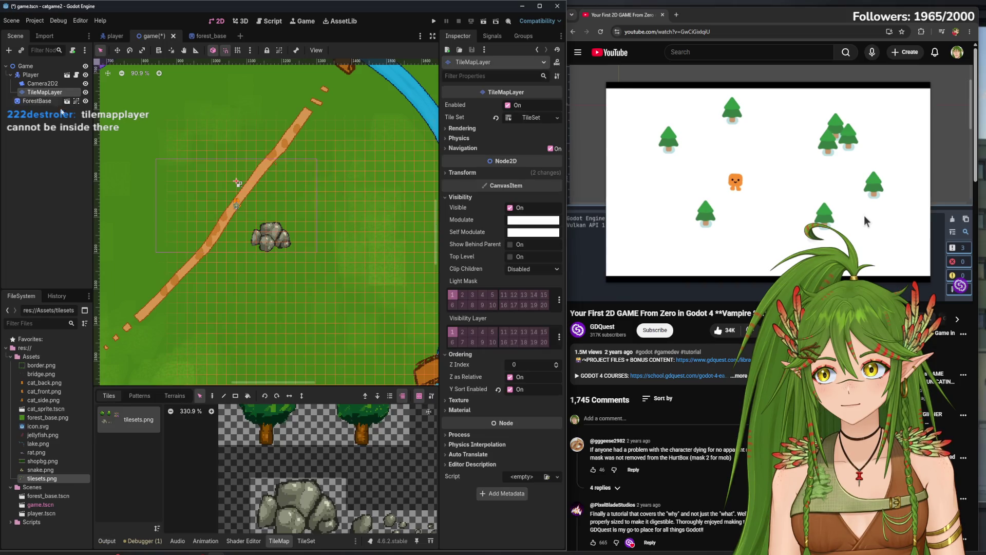
{"action": "left_click", "coordinate": [51, 147]}
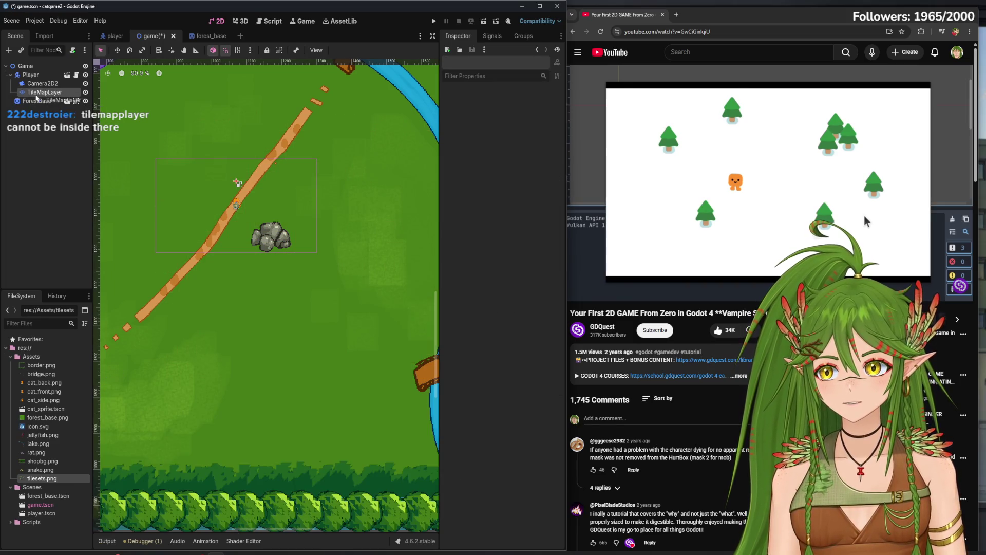
{"action": "mouse_move", "coordinate": [45, 93]}
{"action": "left_mouse_down"}
{"action": "mouse_move", "coordinate": [45, 107]}
{"action": "mouse_move", "coordinate": [43, 74]}
{"action": "left_mouse_up"}
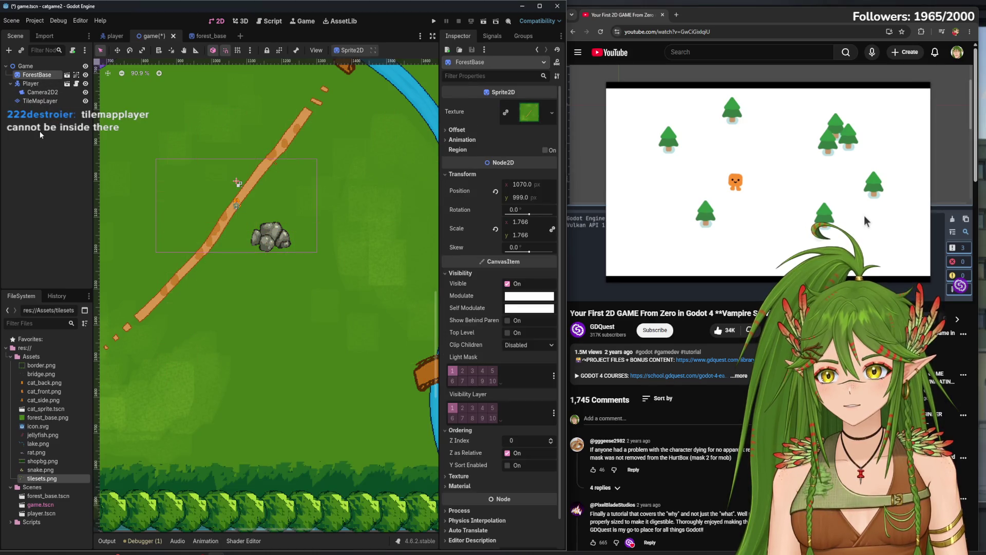
{"action": "left_click", "coordinate": [42, 133]}
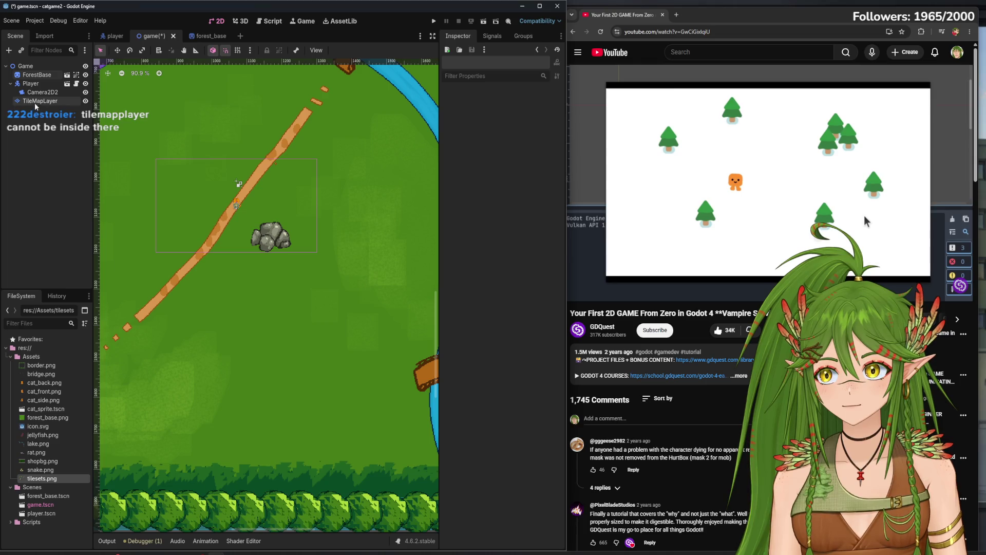
{"action": "left_click", "coordinate": [41, 101]}
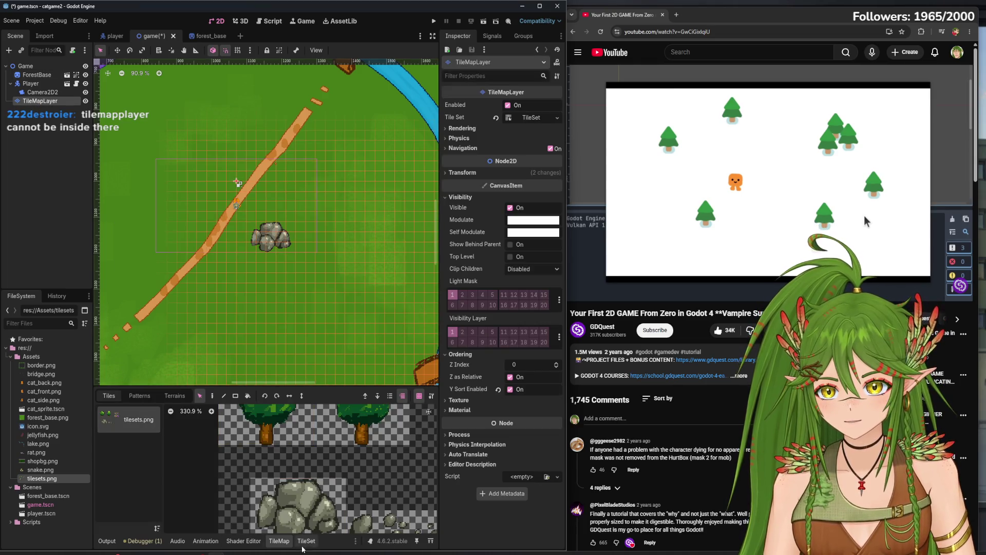
{"action": "left_click", "coordinate": [306, 540]}
Reopen the TileMapLayer's tile set with Texture Origin as the paint property, centring the tree tiles
{"action": "left_click", "coordinate": [220, 333]}
{"action": "left_click", "coordinate": [211, 371]}
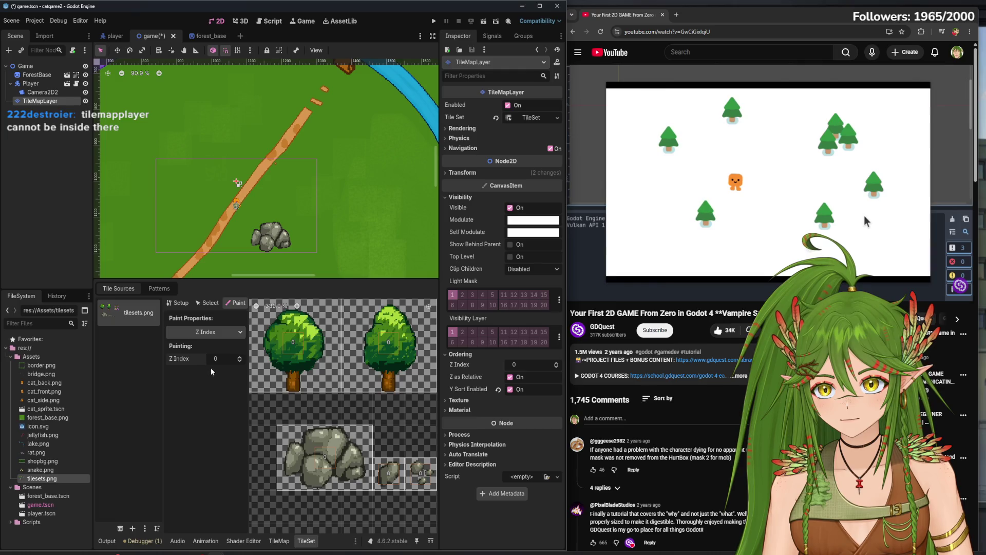
{"action": "left_click", "coordinate": [70, 177]}
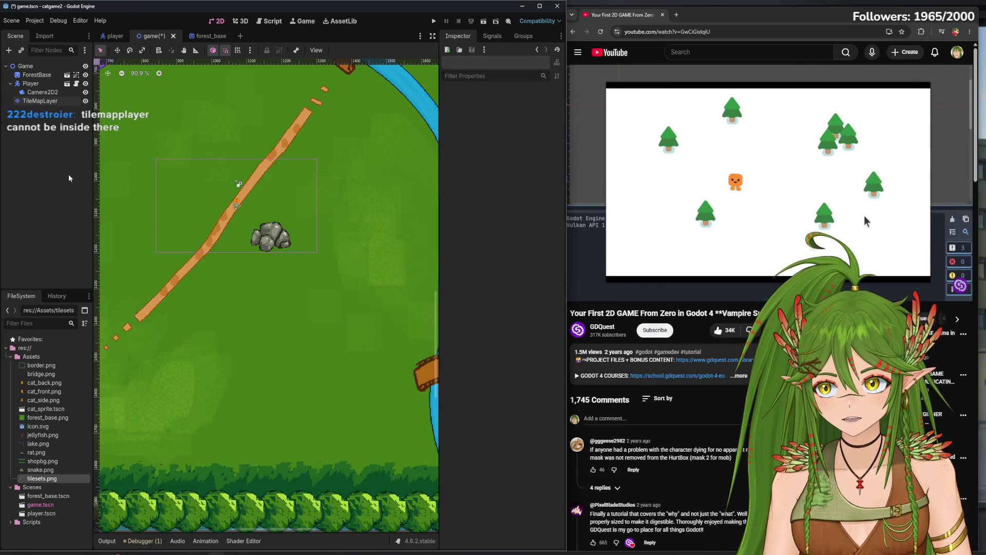
{"action": "left_click", "coordinate": [243, 541]}
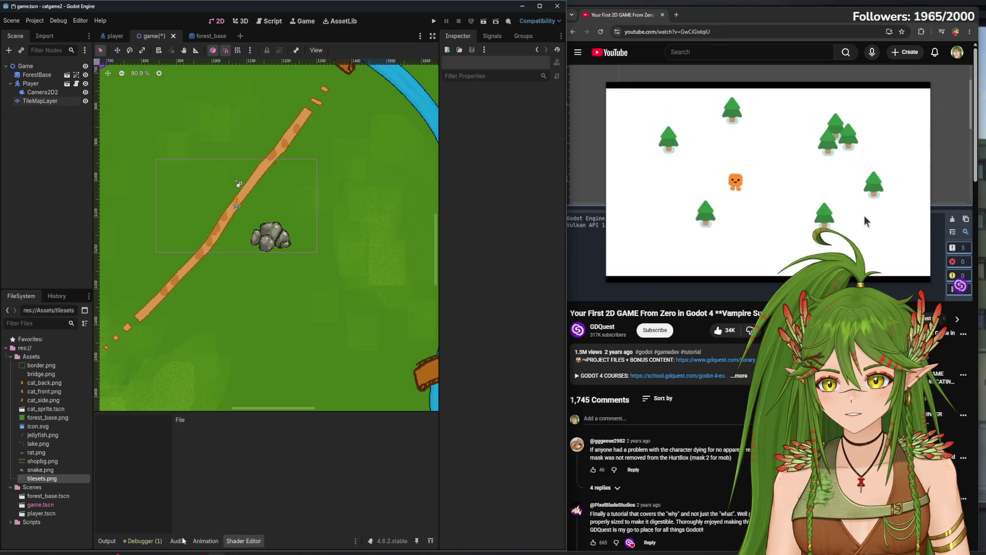
{"action": "left_click", "coordinate": [40, 101]}
{"action": "left_click", "coordinate": [307, 541]}
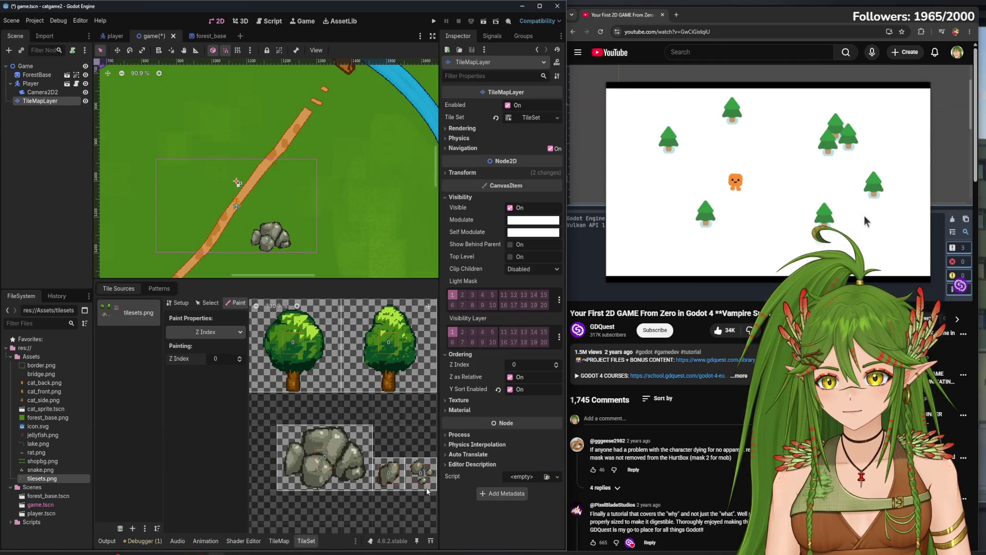
{"action": "left_click", "coordinate": [242, 332]}
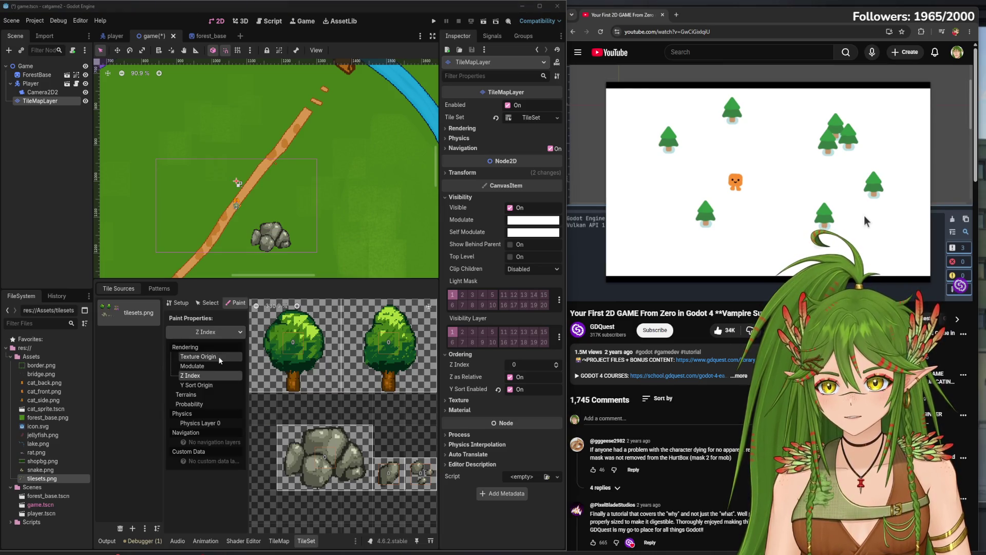
{"action": "left_click", "coordinate": [198, 356]}
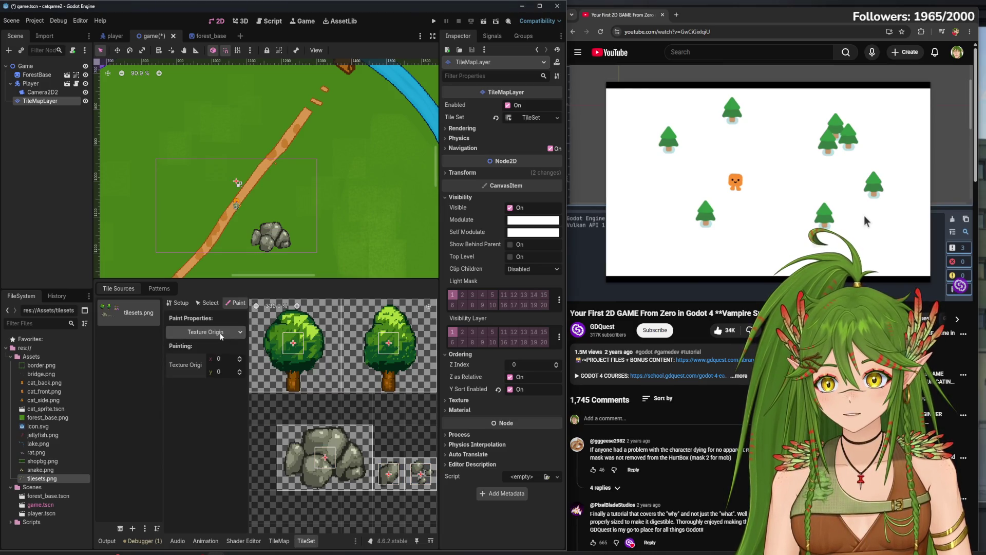
{"action": "left_click_drag", "start_coordinate": [378, 373], "coordinate": [330, 387]}
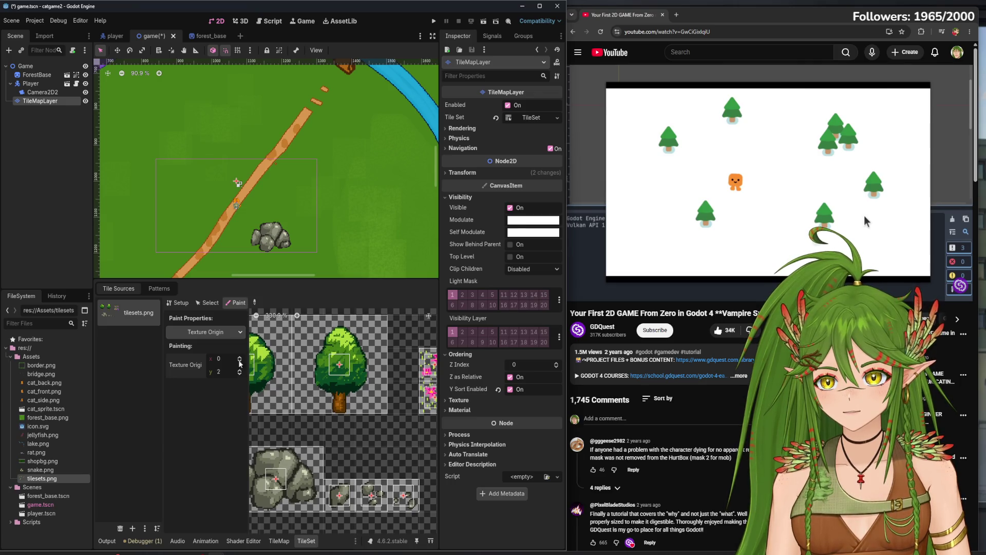
Try the Modulate paint property, return to Texture Origin, and move TileMapLayer under ForestBase
{"action": "left_click", "coordinate": [205, 332]}
{"action": "left_click", "coordinate": [210, 372]}
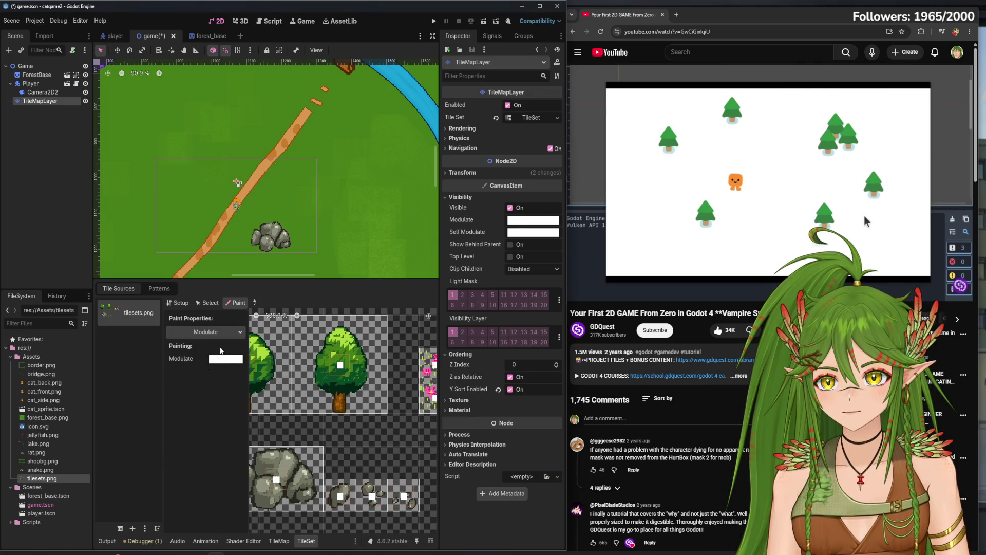
{"action": "left_click", "coordinate": [205, 332]}
{"action": "left_click", "coordinate": [206, 356]}
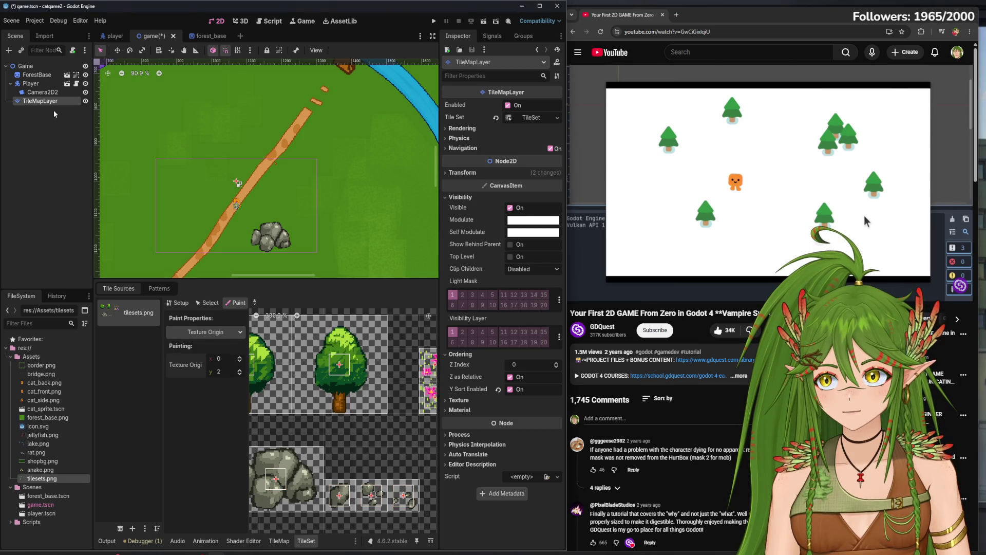
{"action": "left_click_drag", "start_coordinate": [45, 107], "coordinate": [37, 77]}
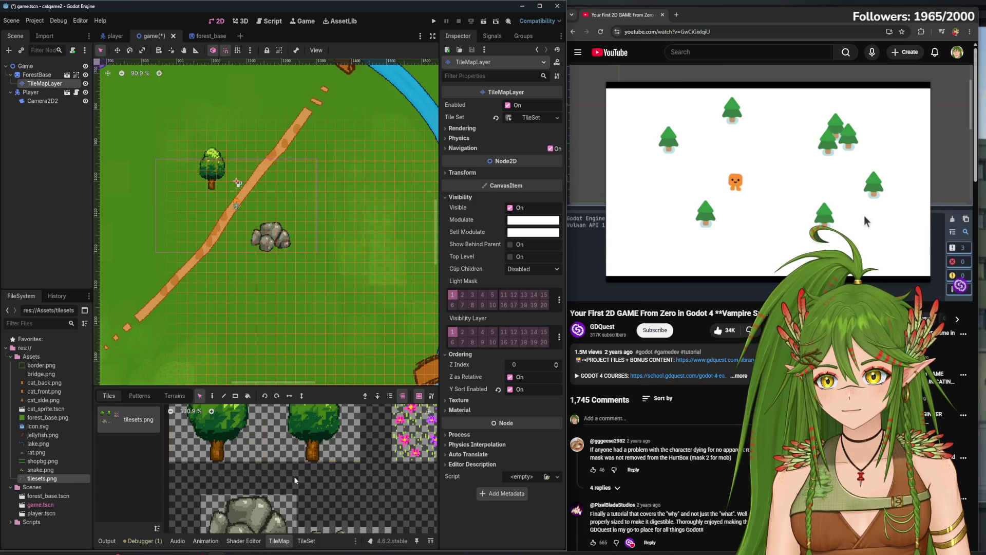
Enlarge the tile panel and edit the tree tile's Texture Origin value
{"action": "left_click_drag", "start_coordinate": [365, 385], "coordinate": [364, 280]}
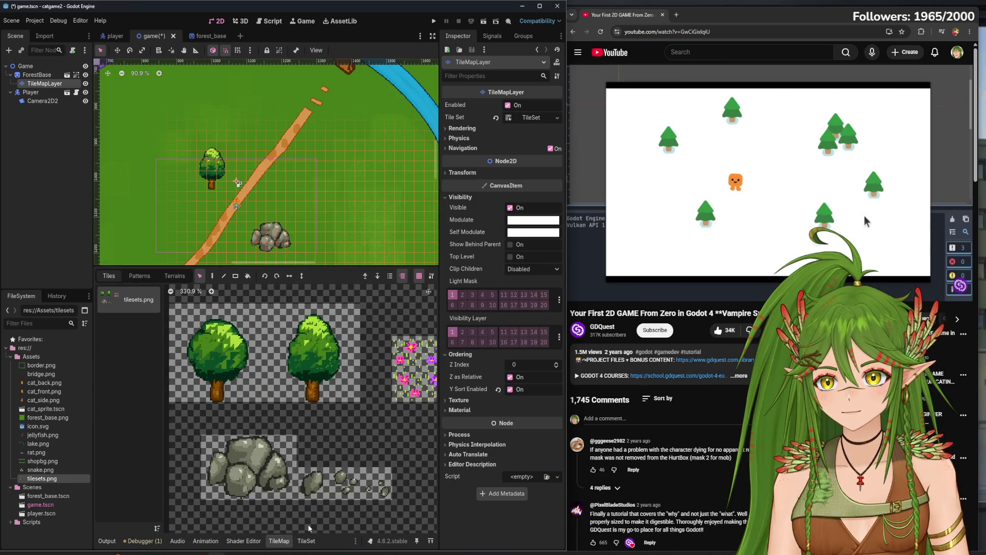
{"action": "left_click", "coordinate": [307, 541]}
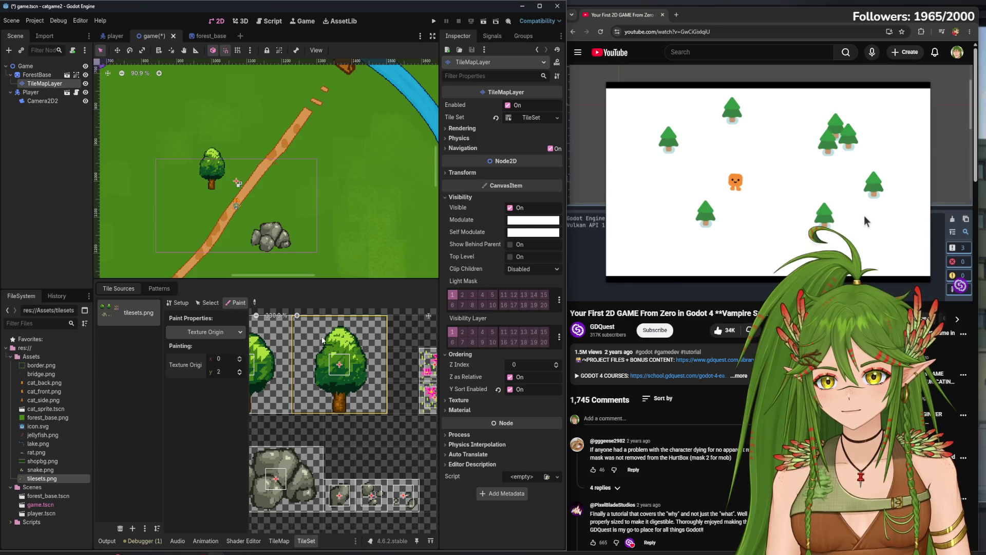
{"action": "left_click", "coordinate": [206, 332]}
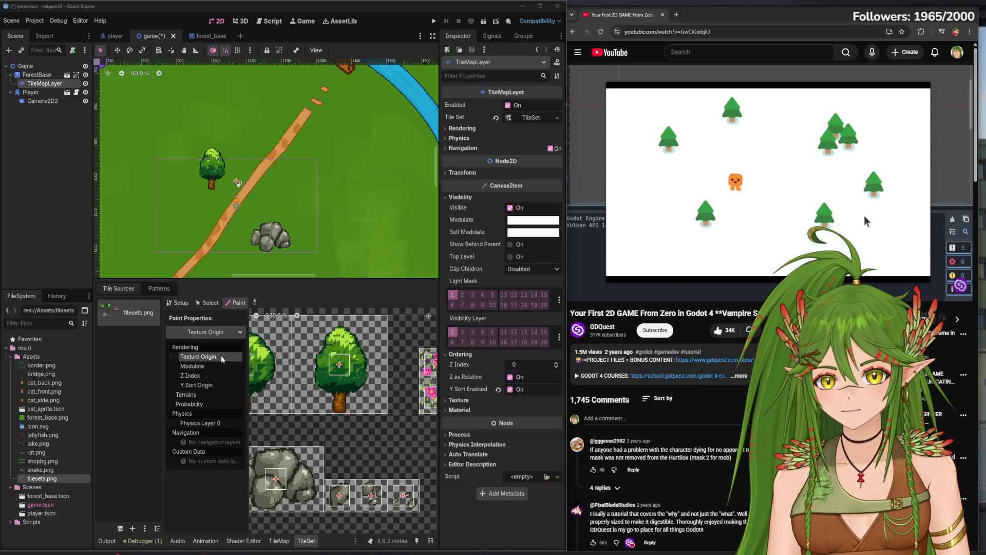
{"action": "left_click", "coordinate": [220, 357]}
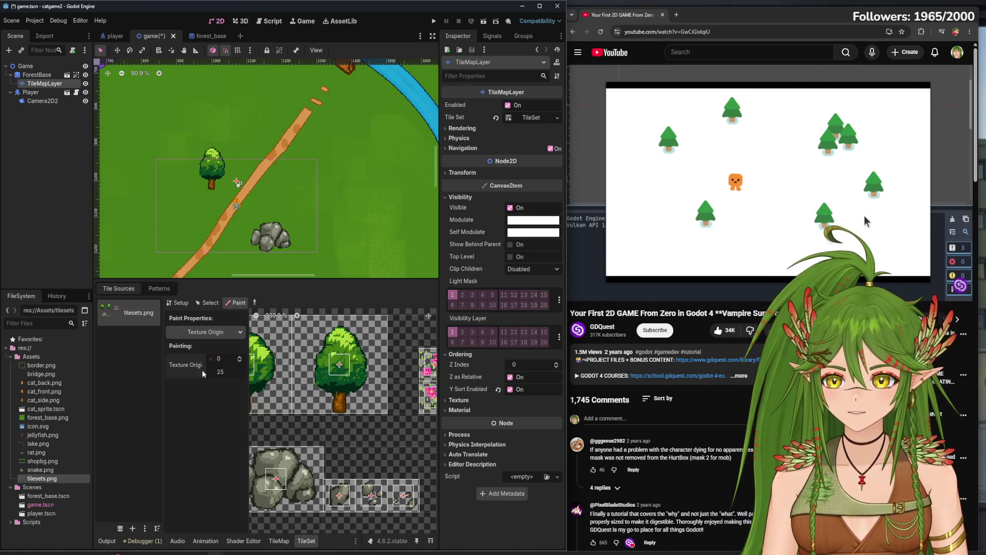
{"action": "key", "text": "Return"}
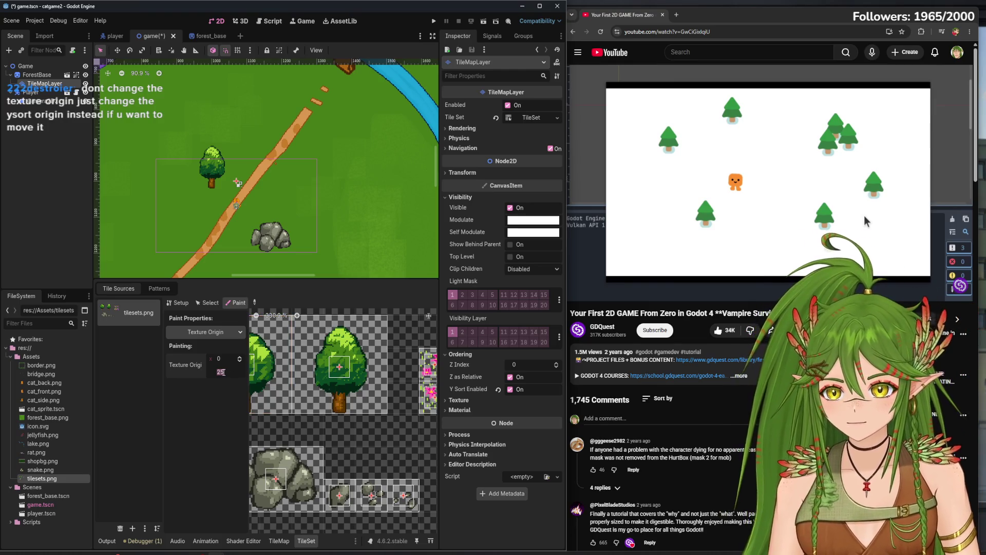
Set the tree tile's Y Sort Origin to 20, then drag TileMapLayer onto ForestBase
{"action": "left_click", "coordinate": [206, 332]}
{"action": "left_click", "coordinate": [216, 394]}
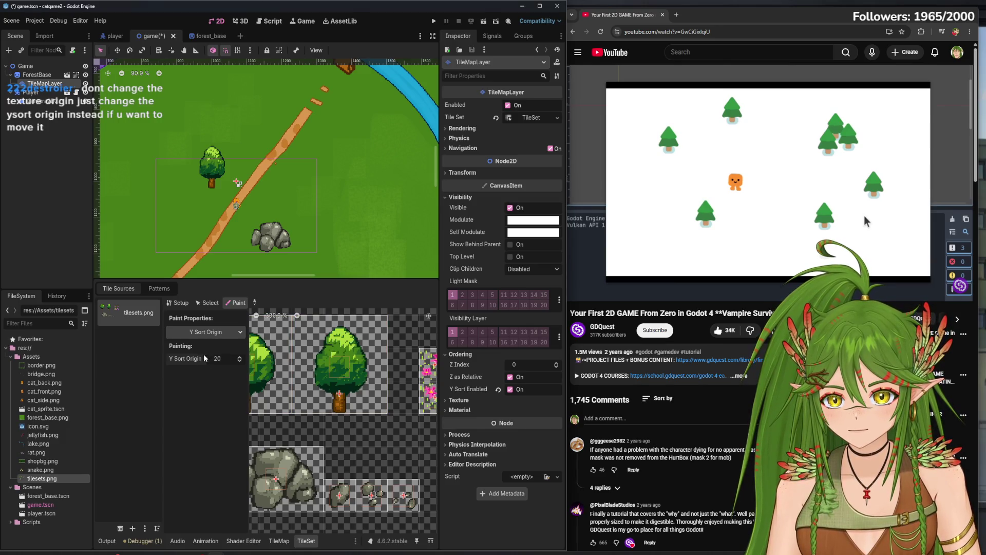
{"action": "left_click", "coordinate": [205, 332]}
{"action": "left_click", "coordinate": [206, 356]}
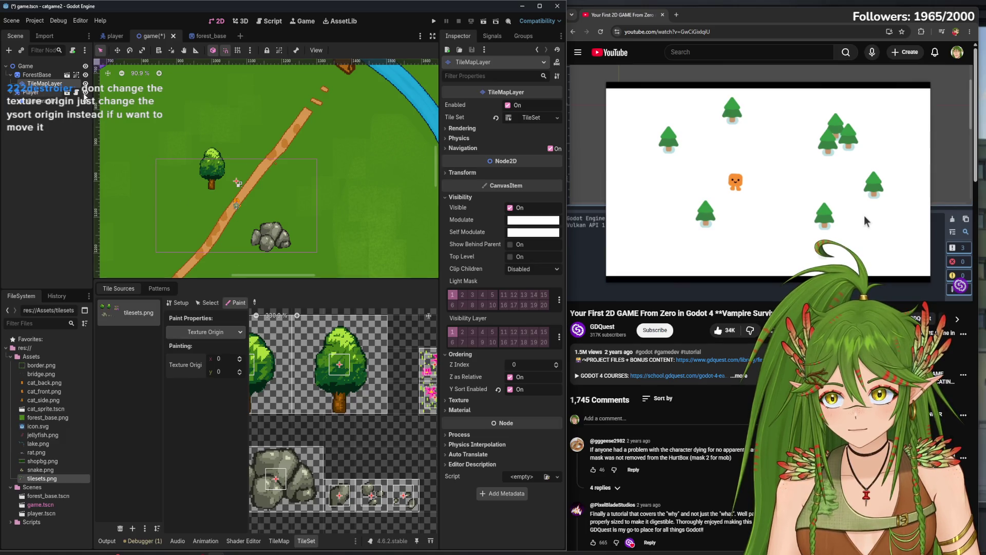
{"action": "left_click_drag", "start_coordinate": [39, 84], "coordinate": [45, 76]}
Save the game scene, test-run it, and stop the game
{"action": "left_click", "coordinate": [86, 201]}
{"action": "key", "text": "ctrl+s"}
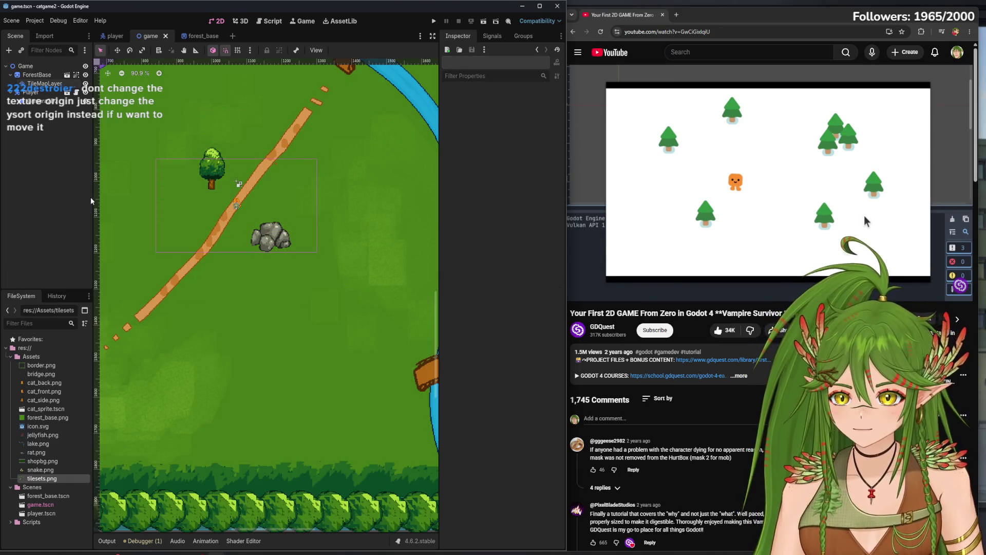
{"action": "left_click", "coordinate": [434, 20]}
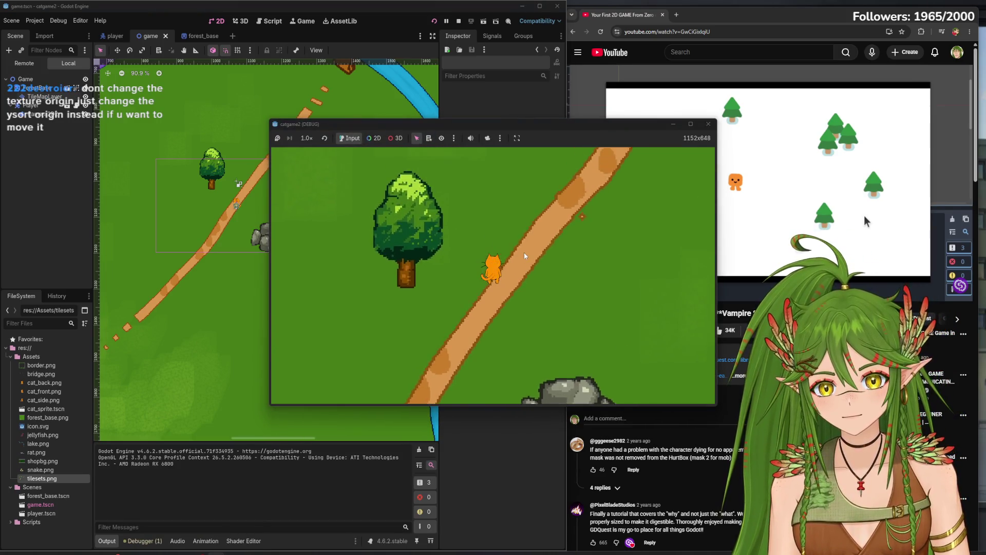
{"action": "left_click", "coordinate": [708, 124]}
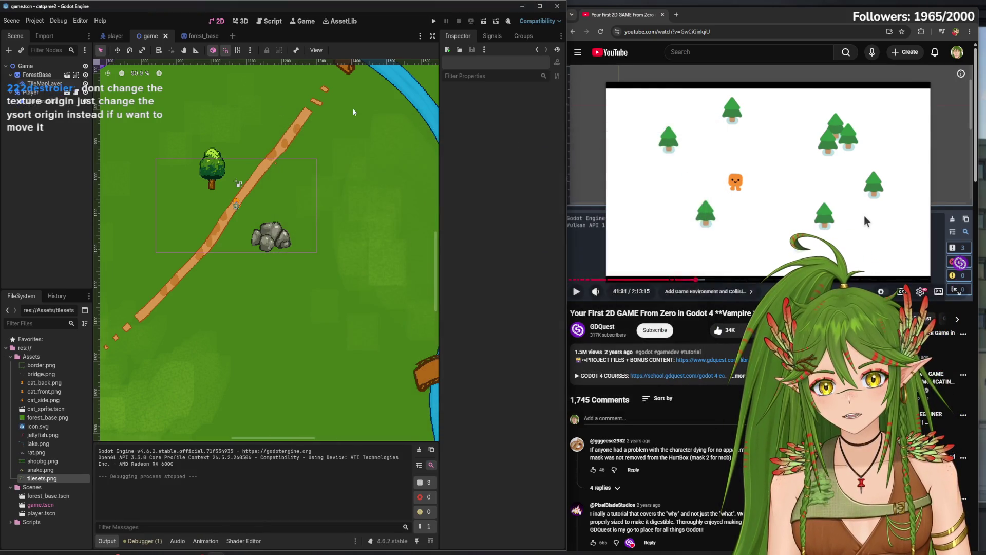
{"action": "left_click", "coordinate": [40, 76]}
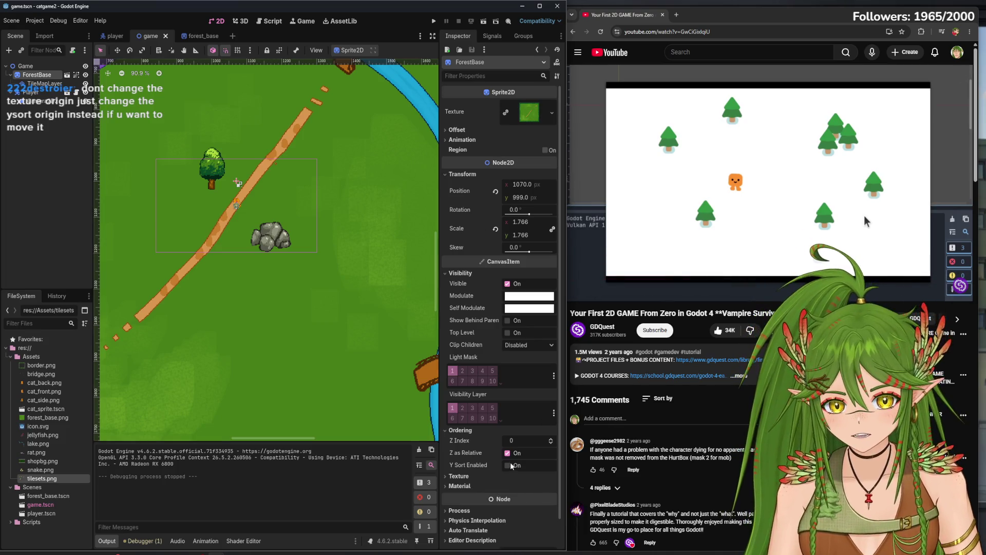
Turn ForestBase's Z as Relative off for a test run, then back on
{"action": "left_click", "coordinate": [508, 454]}
{"action": "left_click", "coordinate": [434, 21]}
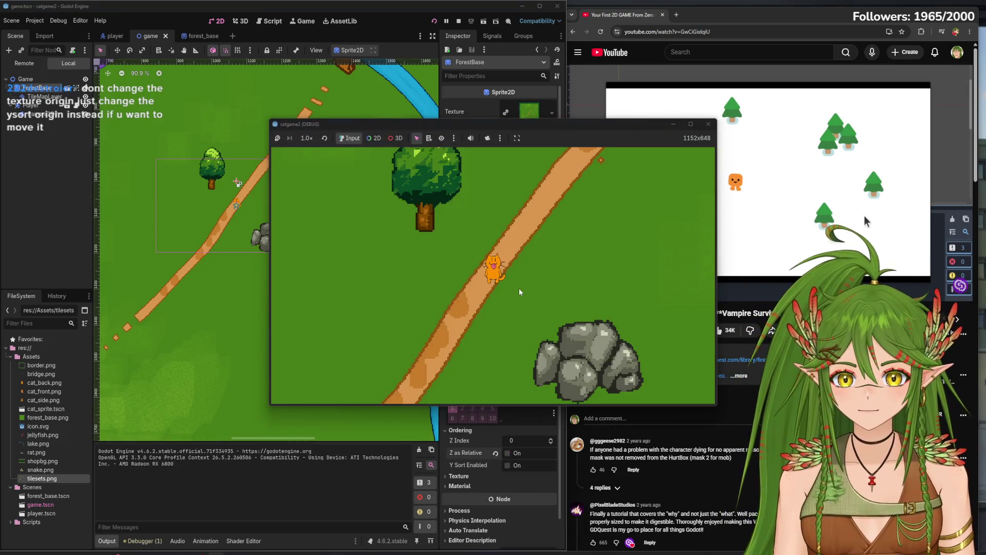
{"action": "left_click", "coordinate": [708, 124]}
{"action": "left_click", "coordinate": [508, 453]}
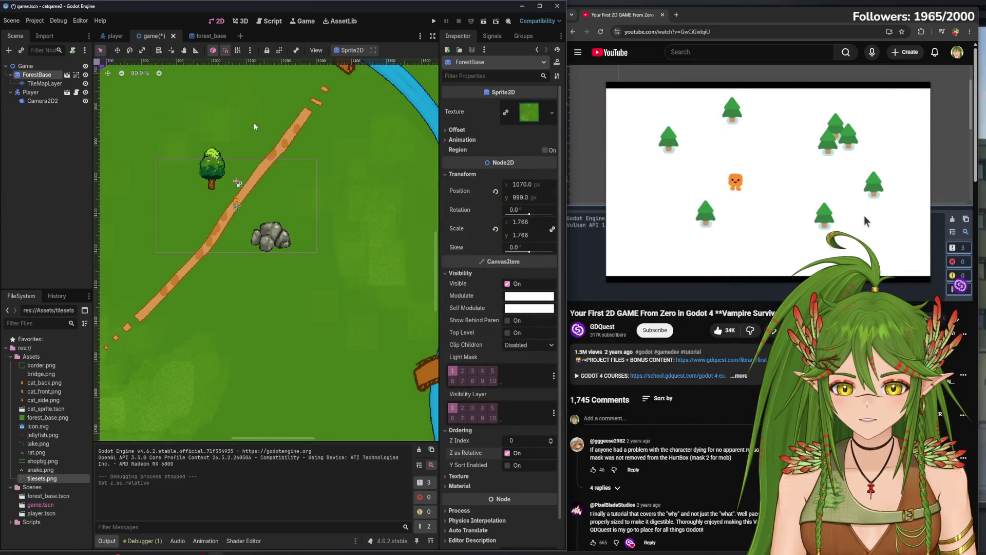
Skip the tutorial video ahead to 42:59 and pause it
{"action": "left_click", "coordinate": [646, 175]}
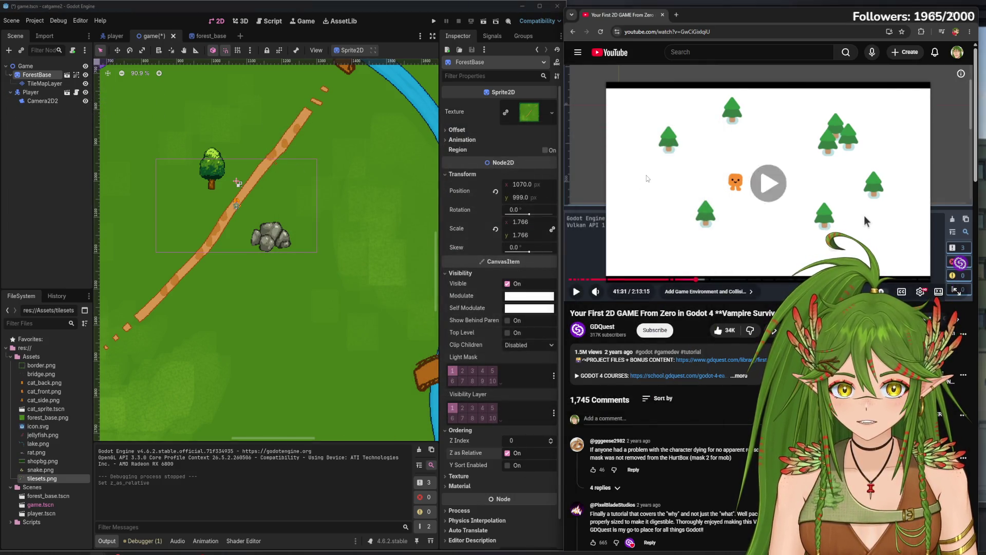
{"action": "left_click", "coordinate": [28, 66]}
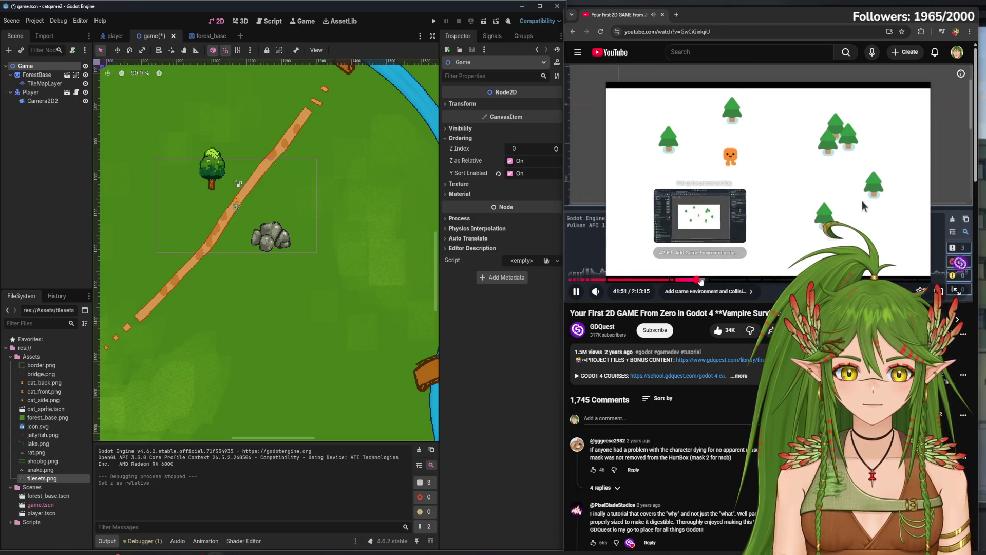
{"action": "left_click", "coordinate": [701, 280]}
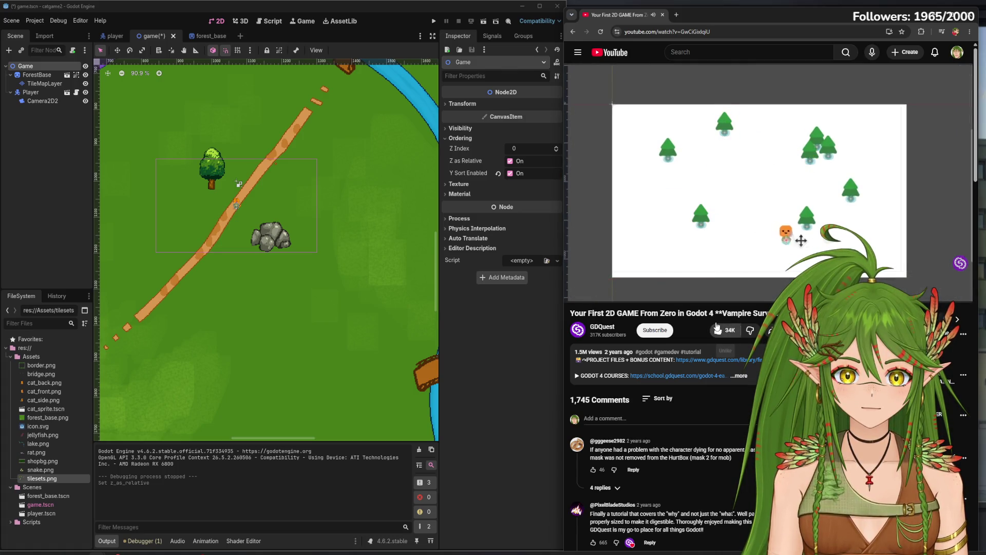
{"action": "left_click", "coordinate": [748, 175]}
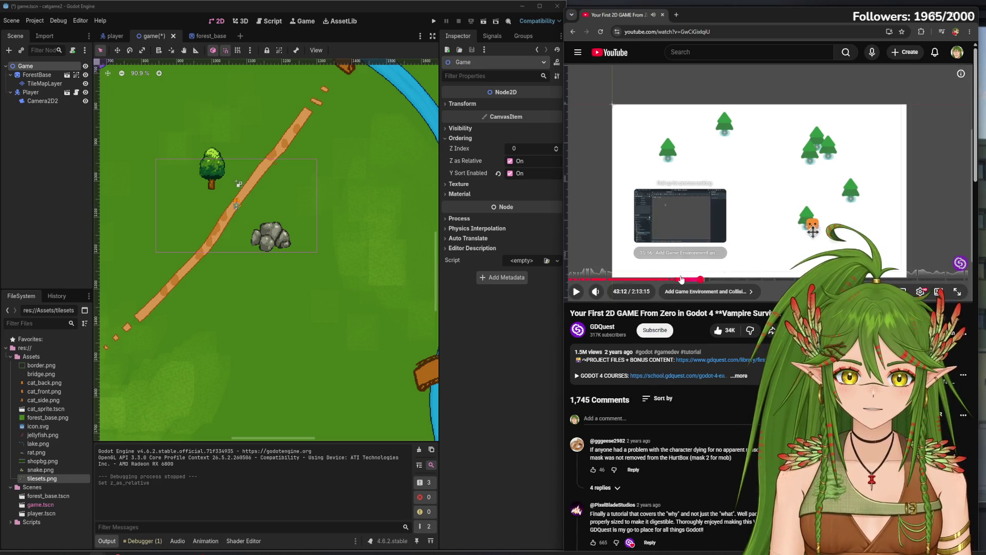
Switch to the forest_base scene and select its StaticBody2D node
{"action": "left_click", "coordinate": [205, 36]}
{"action": "left_click", "coordinate": [40, 102]}
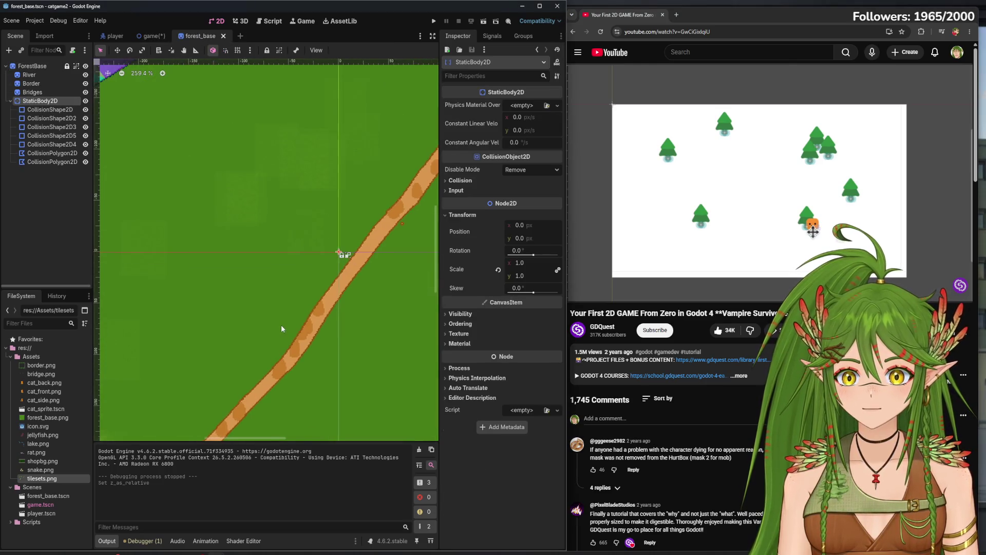
{"action": "scroll", "coordinate": [282, 328], "scroll_direction": "down", "scroll_amount": 10}
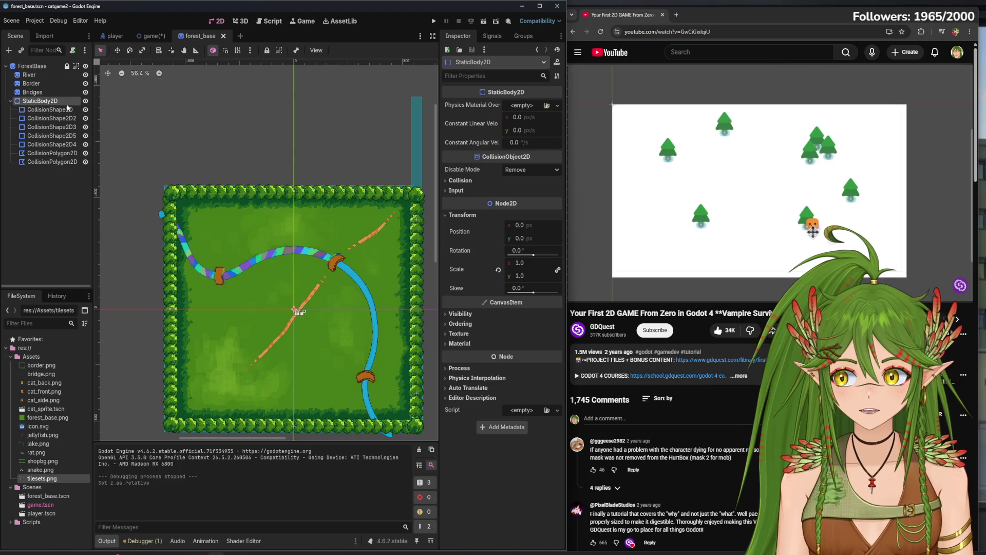
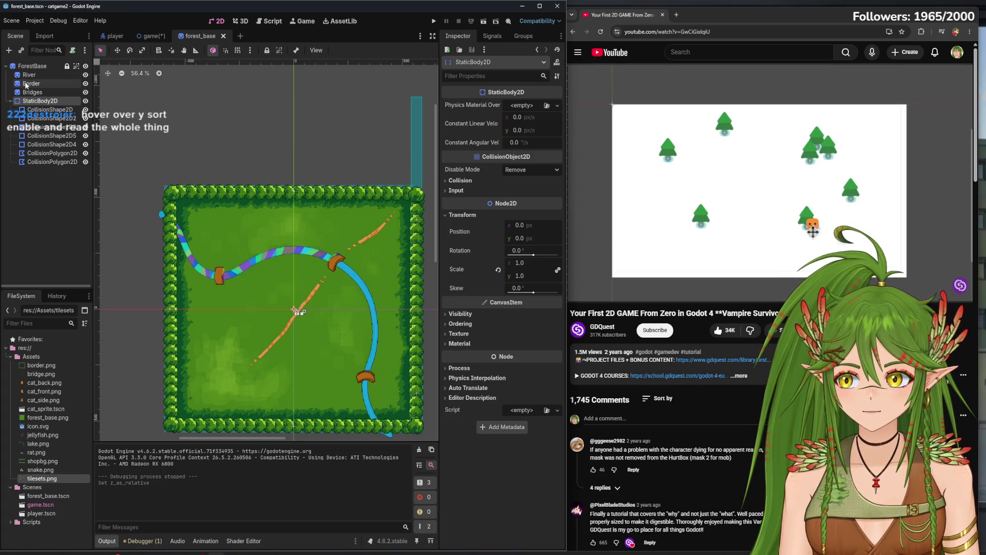
Cut the StaticBody2D with its collision shapes and test-run the game without it
{"action": "right_click", "coordinate": [53, 108]}
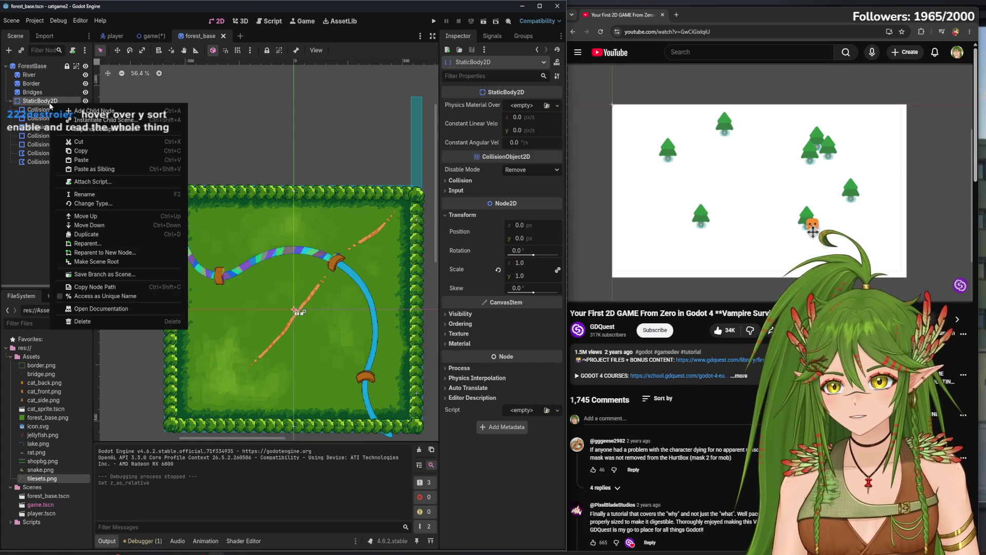
{"action": "left_click", "coordinate": [80, 144]}
{"action": "key", "text": "F5"}
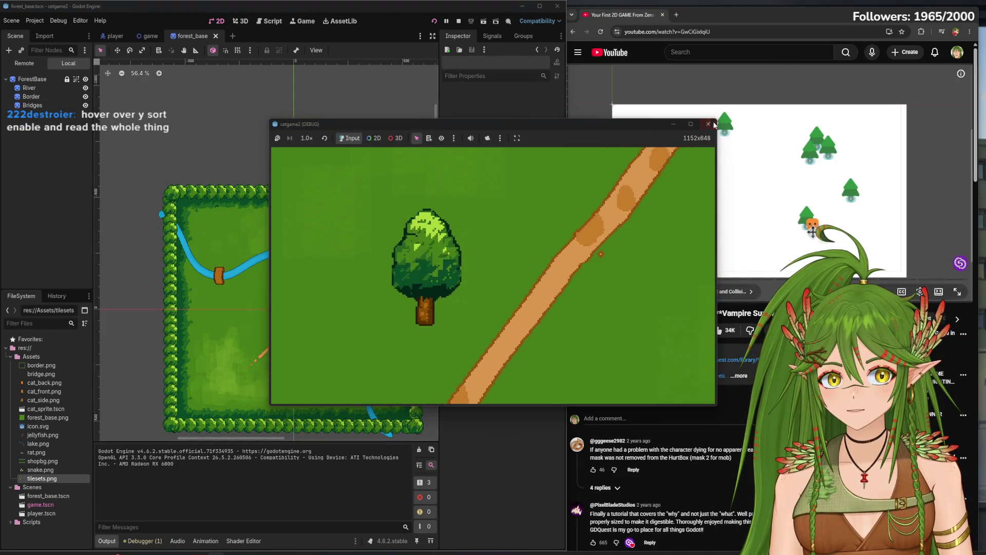
{"action": "left_click", "coordinate": [458, 21]}
Paste the StaticBody2D and its shapes back under ForestBase
{"action": "right_click", "coordinate": [52, 130]}
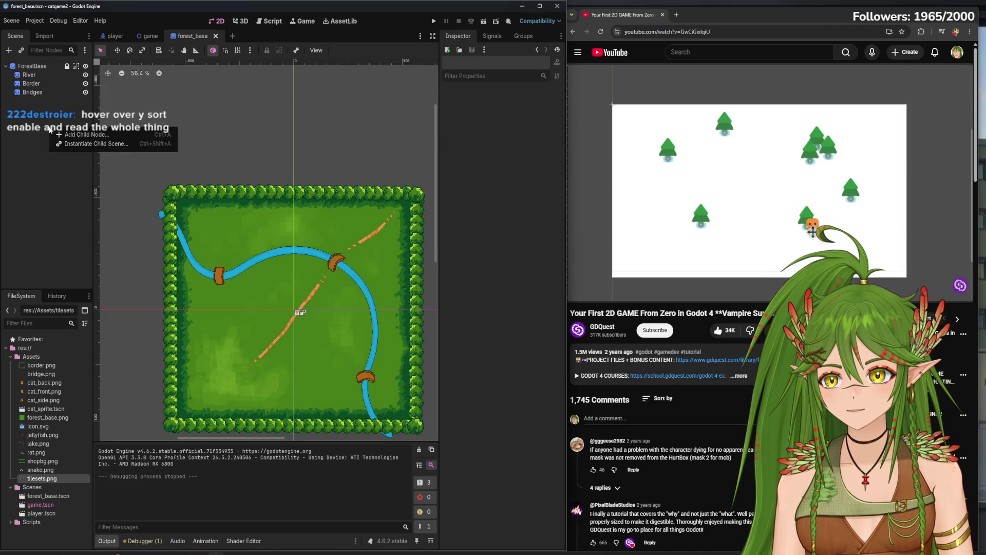
{"action": "left_click", "coordinate": [32, 66]}
{"action": "key", "text": "ctrl+v"}
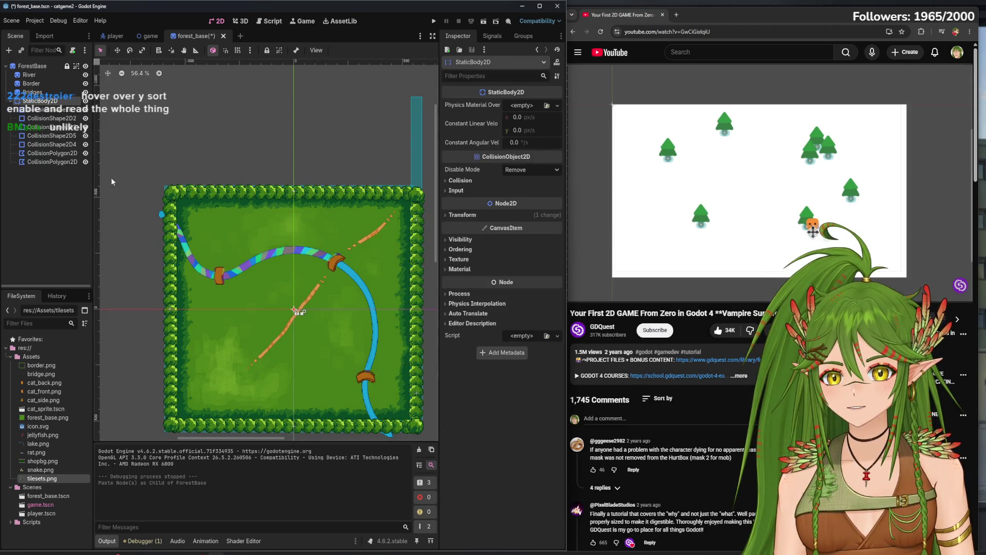
{"action": "left_click", "coordinate": [32, 66]}
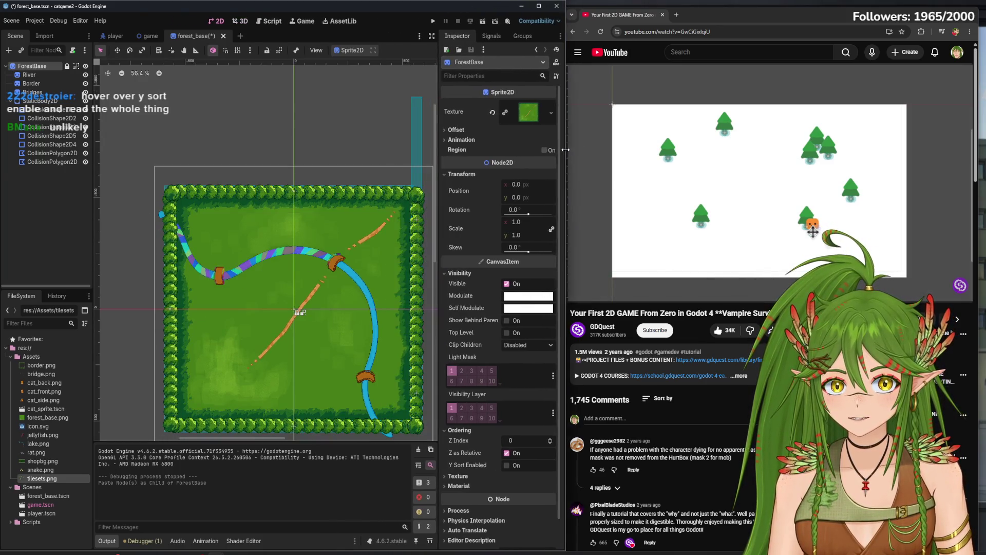
{"action": "right_click", "coordinate": [24, 221]}
{"action": "left_click", "coordinate": [40, 204]}
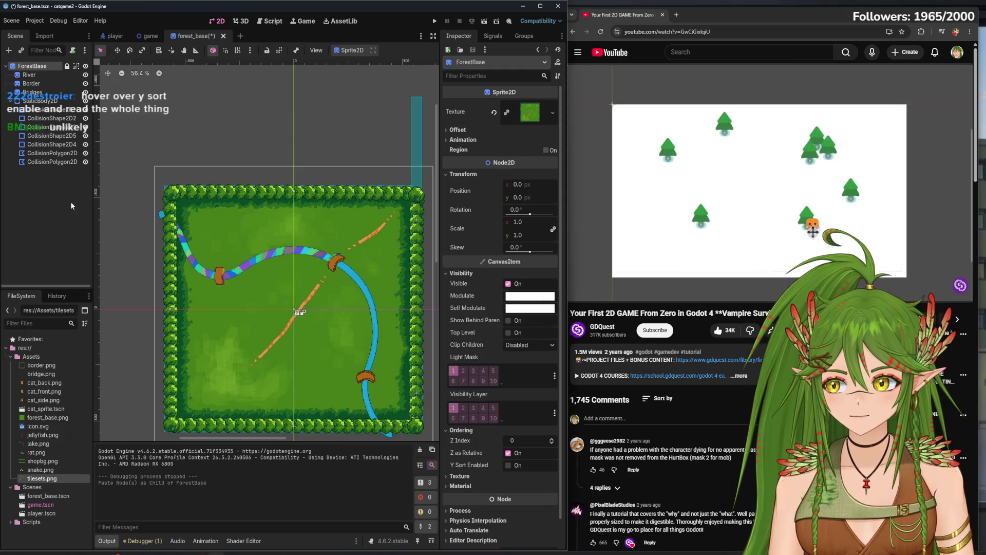
{"action": "right_click", "coordinate": [65, 205]}
{"action": "left_click", "coordinate": [82, 208]}
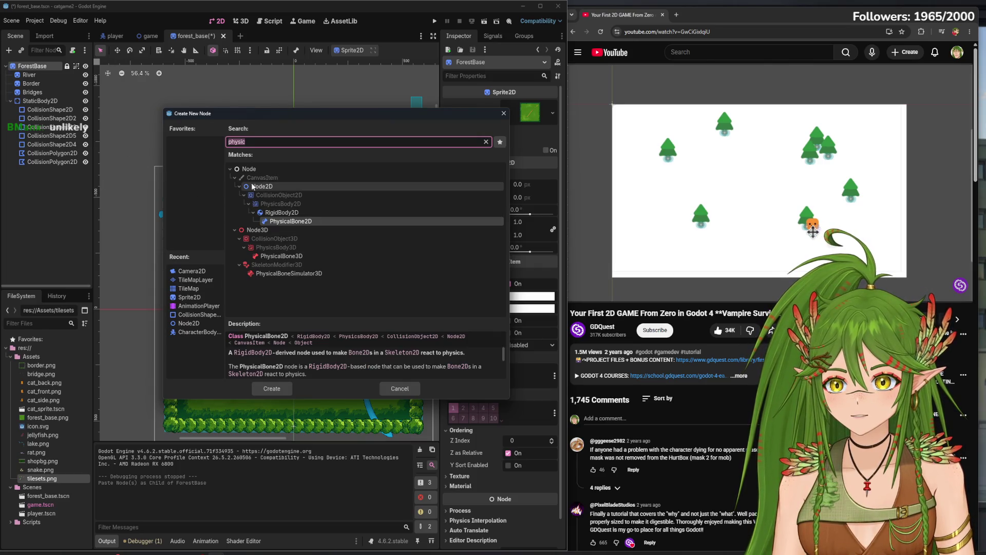
{"action": "key", "text": "BackSpace"}
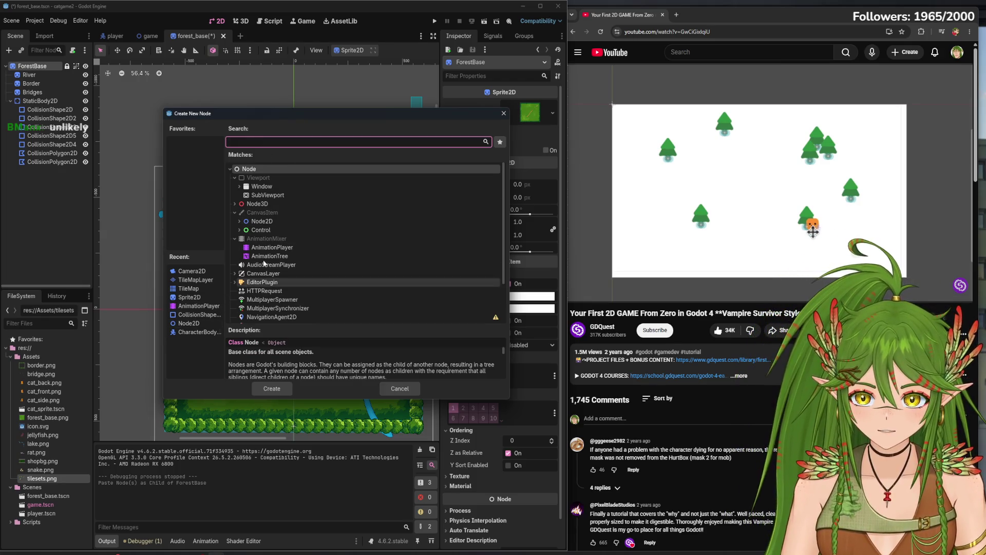
{"action": "left_click", "coordinate": [239, 229]}
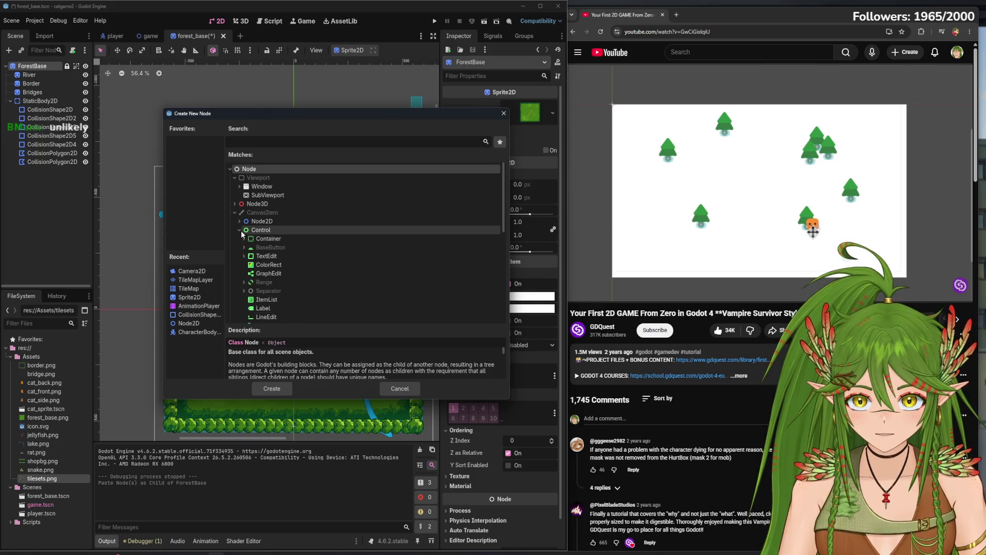
{"action": "left_click", "coordinate": [239, 221]}
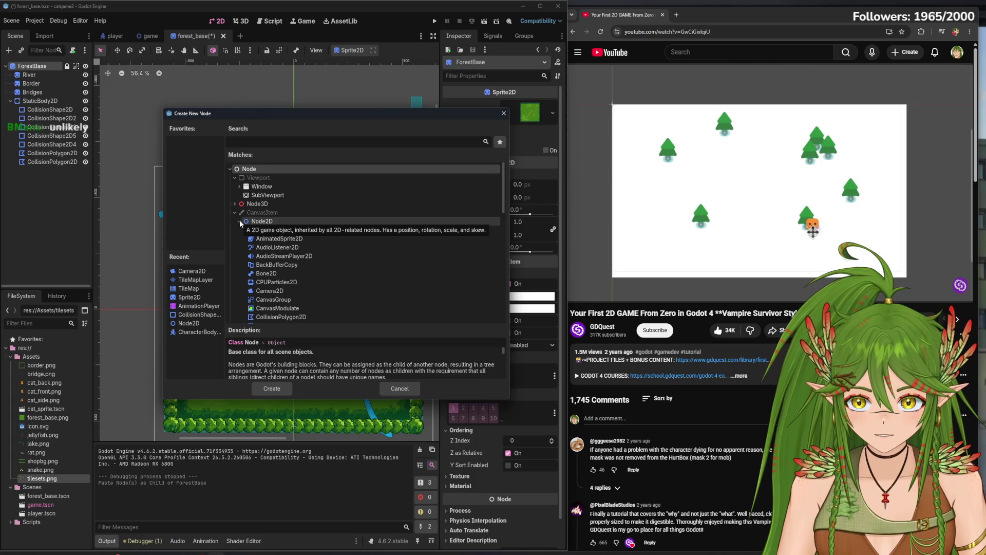
{"action": "left_click", "coordinate": [239, 221]}
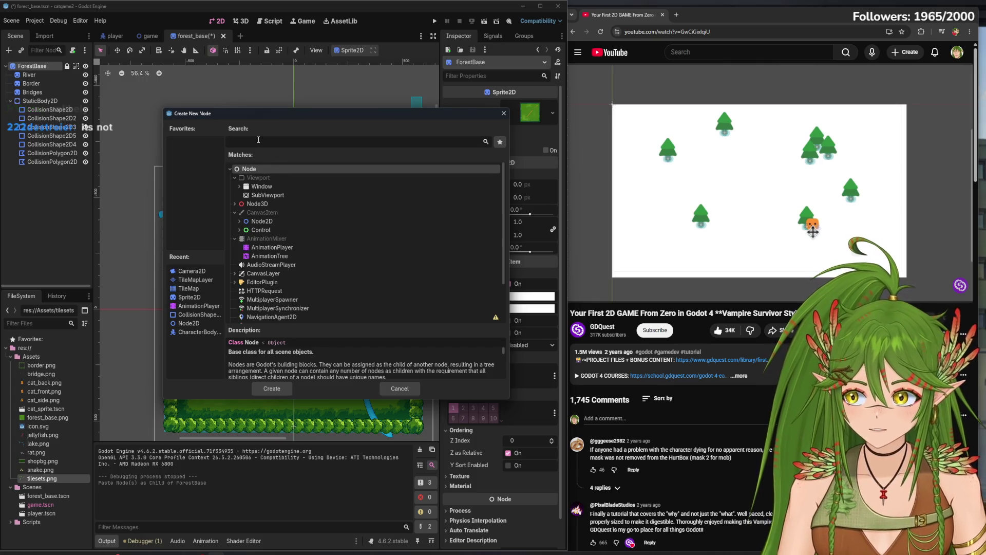
{"action": "type", "text": "AREA"}
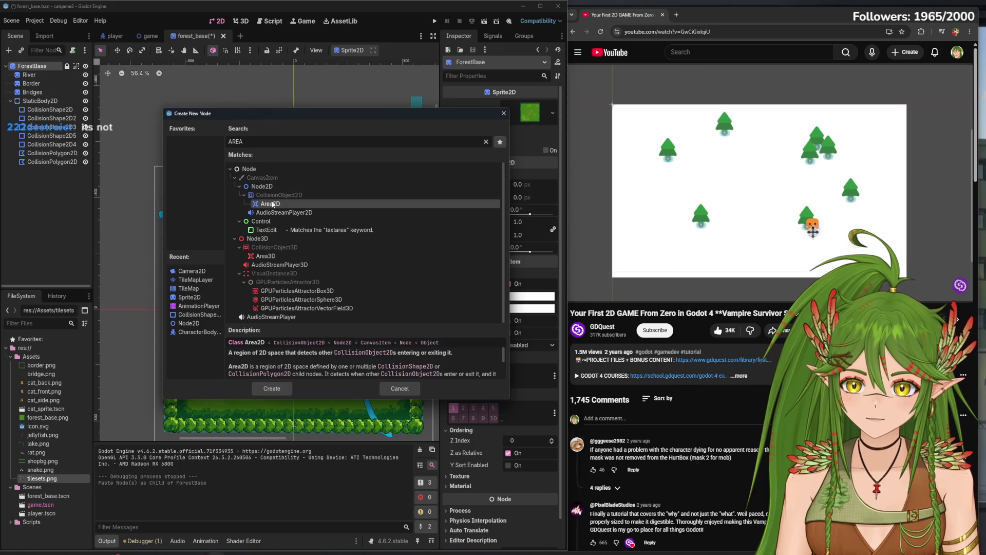
{"action": "left_click", "coordinate": [504, 113]}
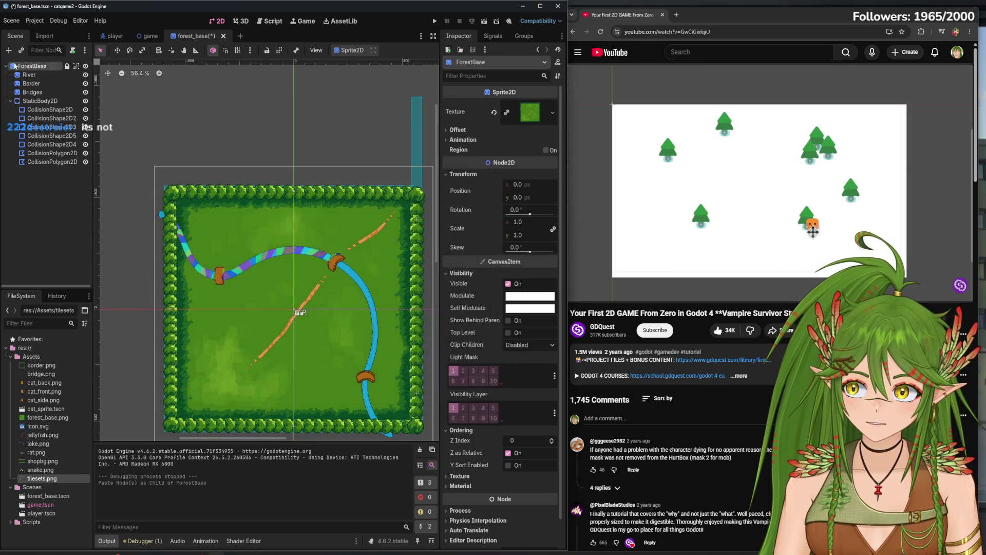
{"action": "left_click", "coordinate": [60, 173]}
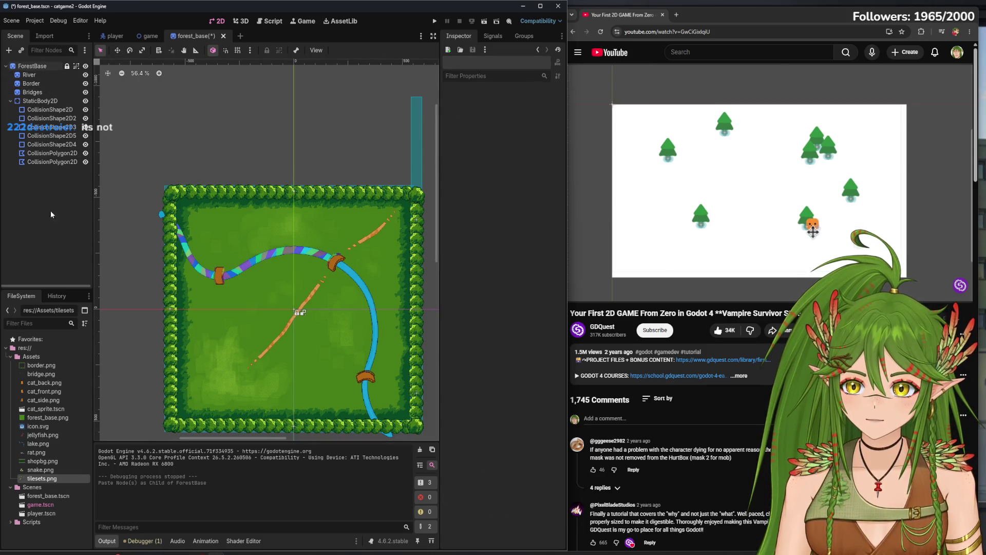
Save forest_base, check its ForestBase instance in the game scene, and return to forest_base
{"action": "key", "text": "ctrl+s"}
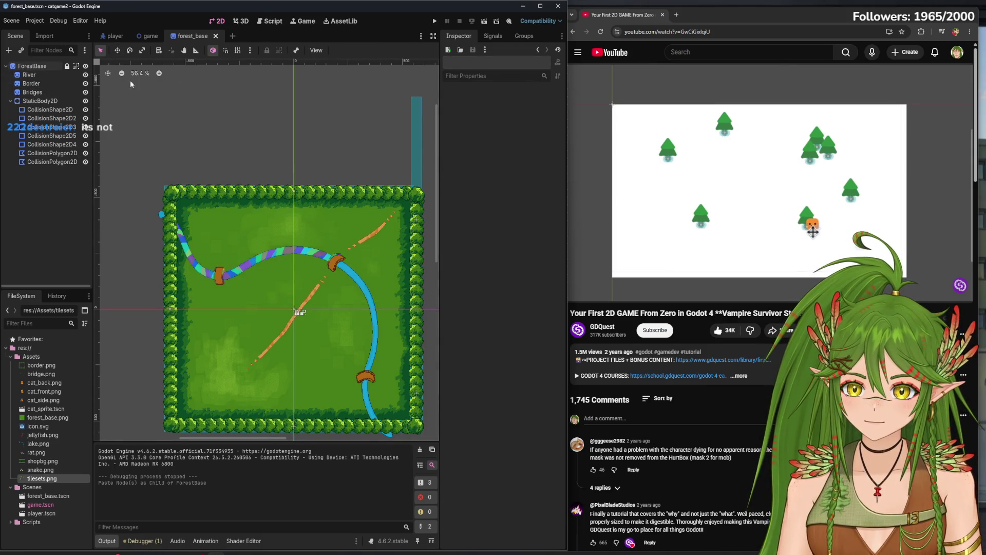
{"action": "left_click", "coordinate": [145, 37]}
{"action": "scroll", "coordinate": [203, 291], "scroll_direction": "down", "scroll_amount": 5}
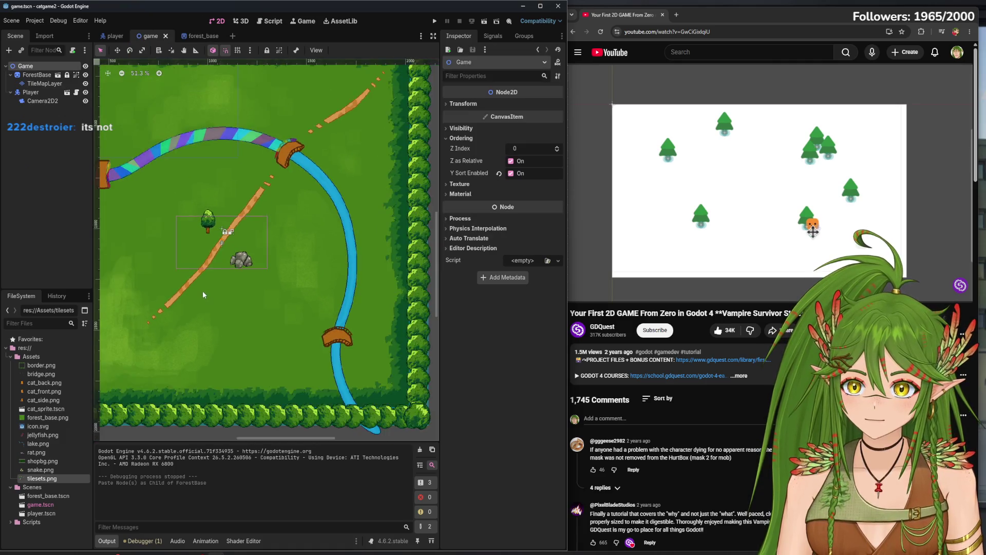
{"action": "scroll", "coordinate": [202, 291], "scroll_direction": "down", "scroll_amount": 1}
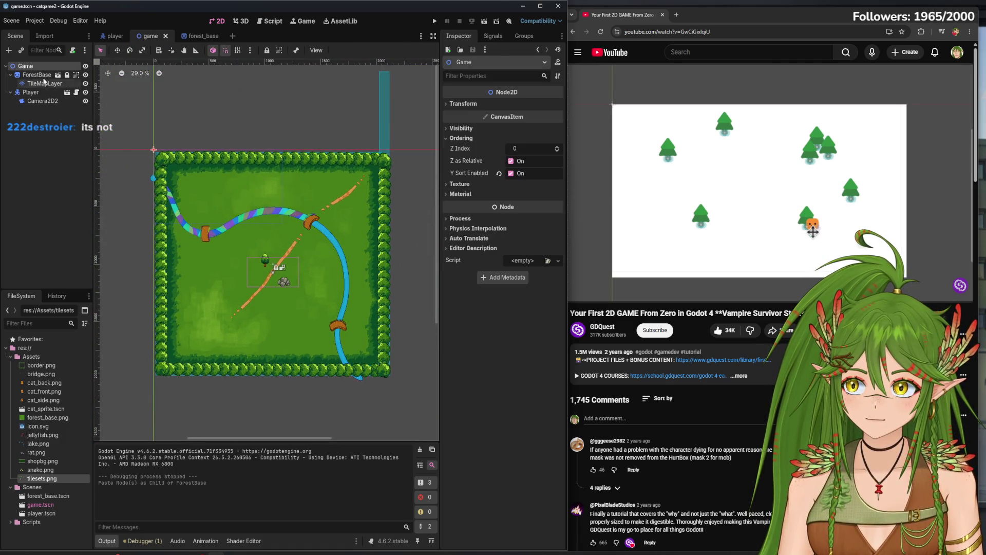
{"action": "left_click", "coordinate": [37, 74]}
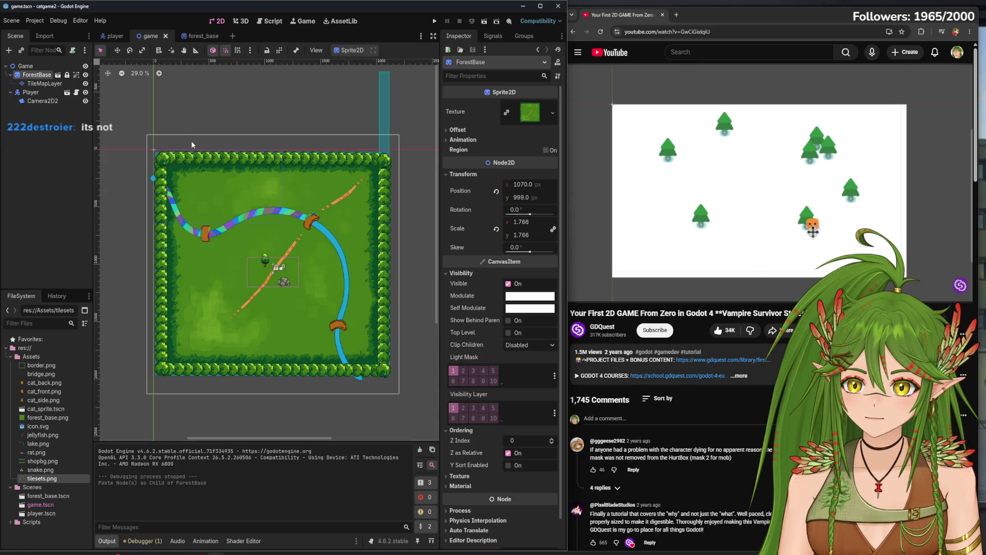
{"action": "left_click", "coordinate": [58, 74]}
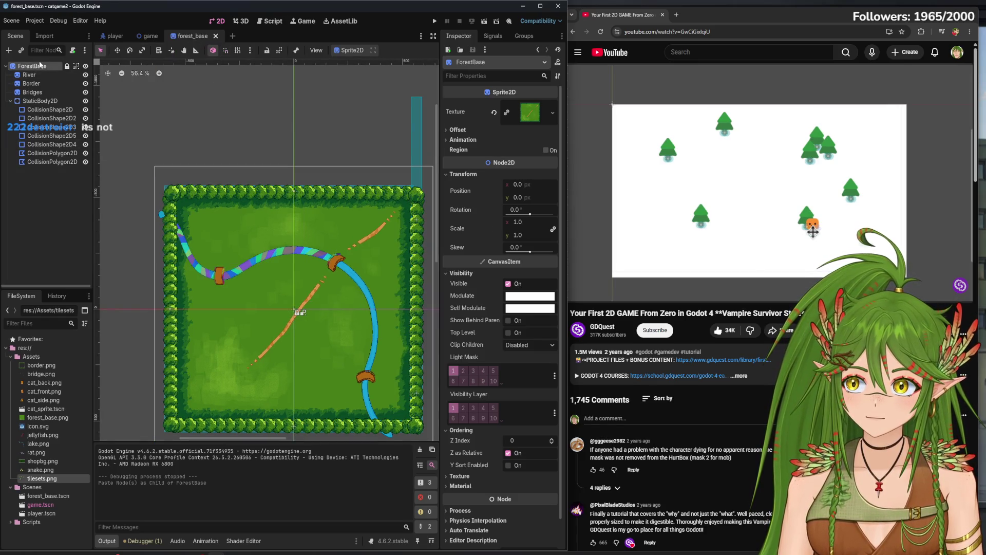
{"action": "right_click", "coordinate": [186, 36]}
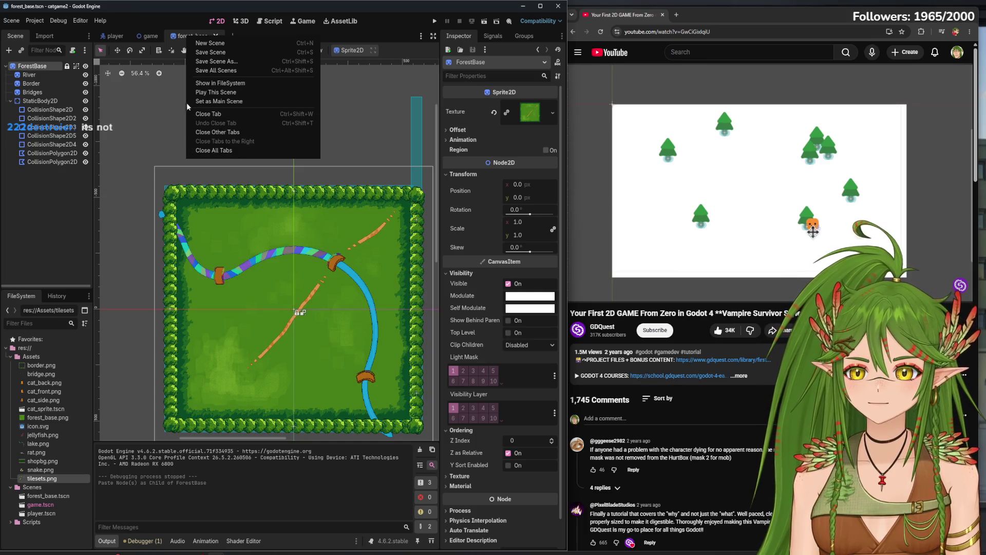
Duplicate forest_base.tscn as forest_base_test.tscn in the FileSystem dock
{"action": "left_click", "coordinate": [50, 507]}
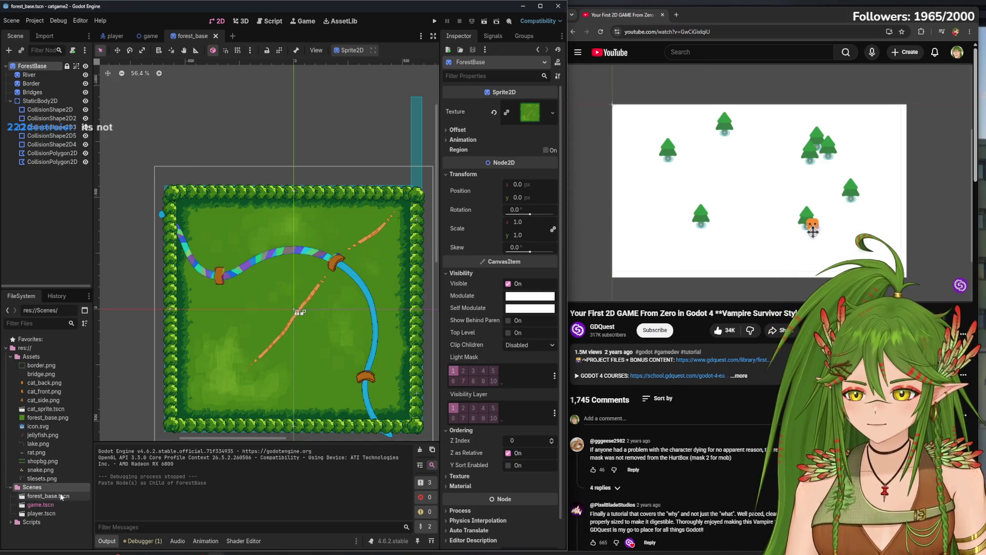
{"action": "right_click", "coordinate": [60, 496]}
{"action": "left_click", "coordinate": [87, 480]}
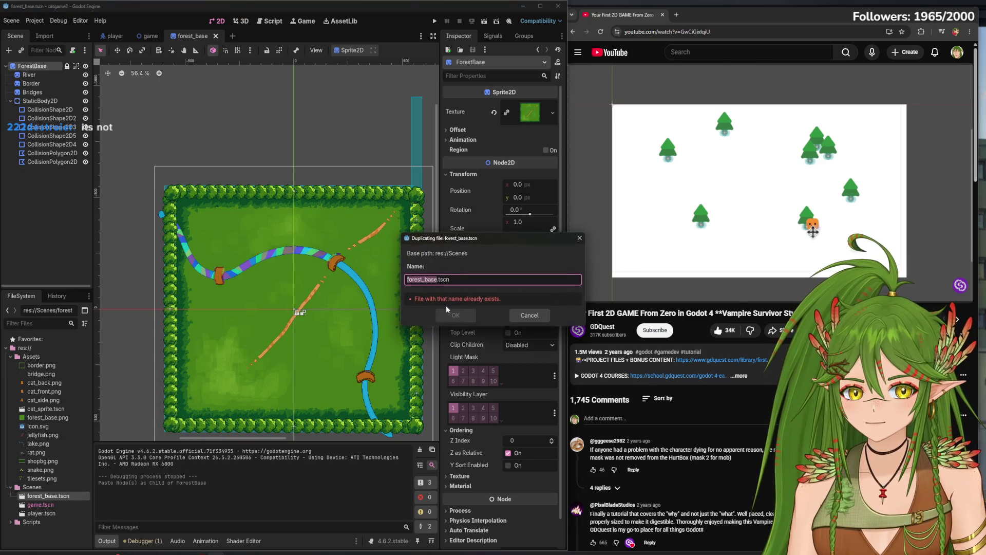
{"action": "left_click", "coordinate": [436, 280]}
{"action": "type", "text": "2"}
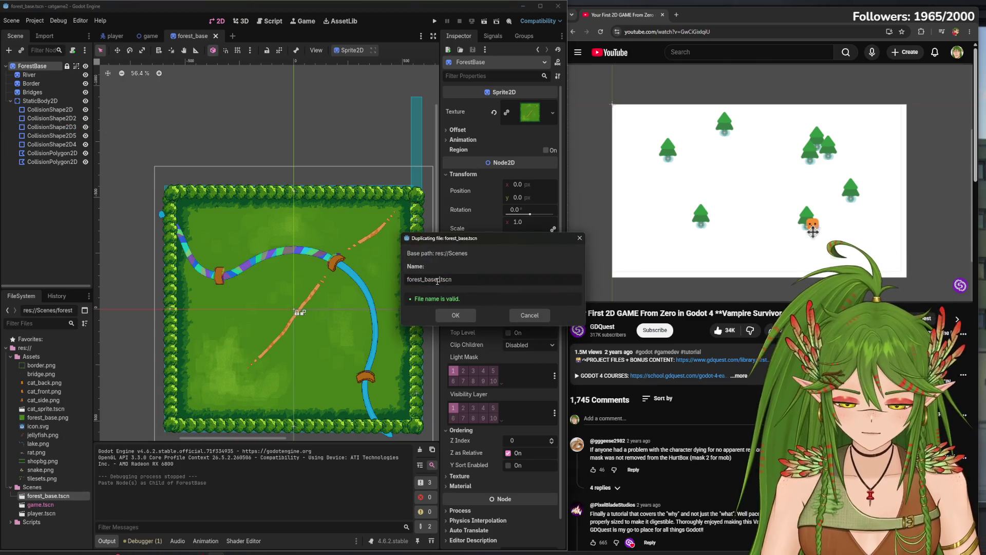
{"action": "type", "text": "st"}
{"action": "left_click", "coordinate": [456, 315]}
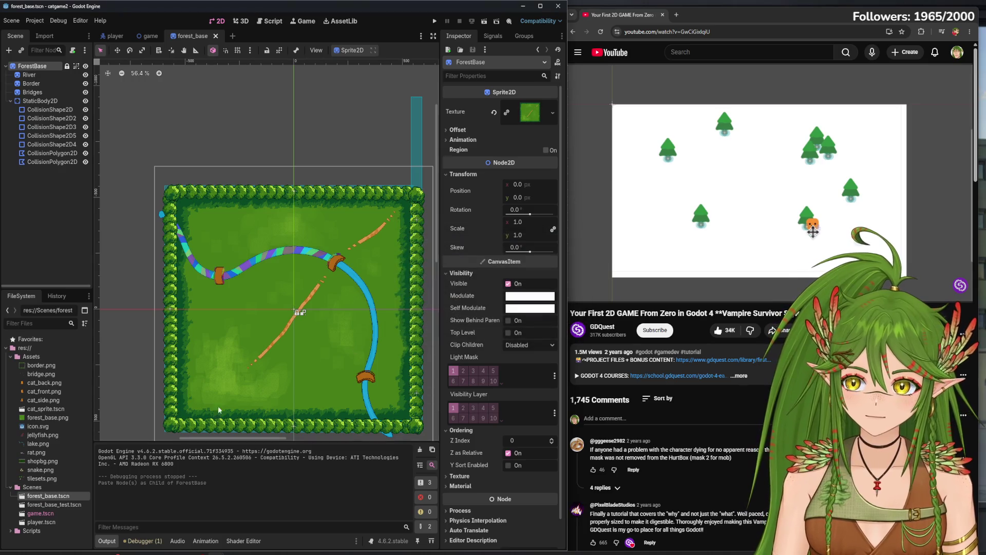
Open forest_base_test.tscn, then move back through the scene tabs
{"action": "double_click", "coordinate": [60, 506]}
{"action": "left_click", "coordinate": [188, 37]}
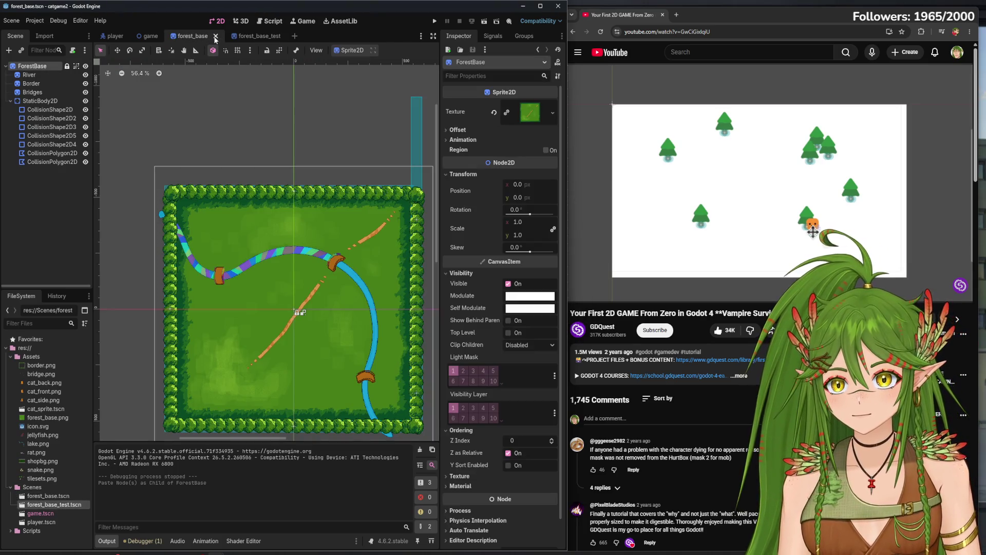
{"action": "left_click", "coordinate": [115, 36]}
Bring up the forest_base_test scene tab
{"action": "left_click", "coordinate": [150, 35]}
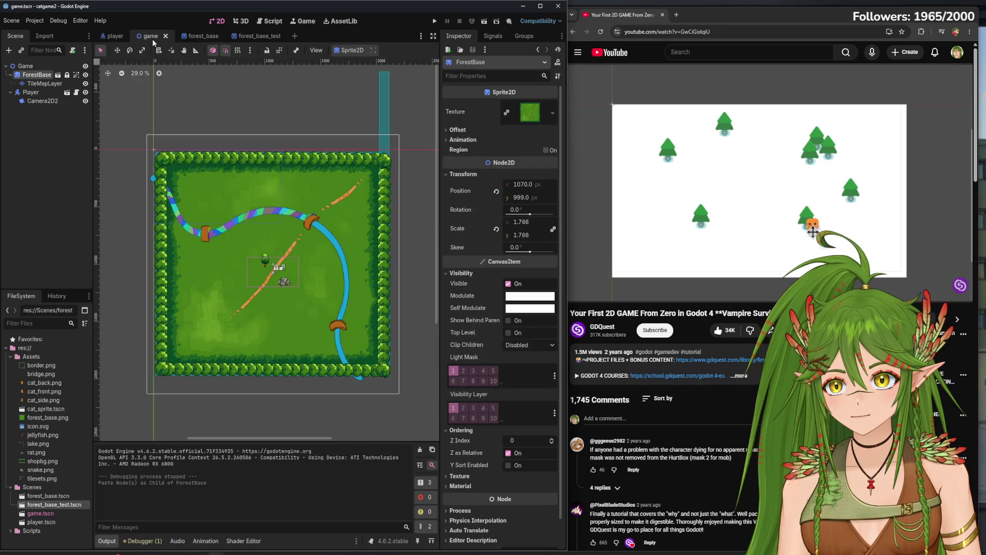
{"action": "left_click", "coordinate": [211, 34]}
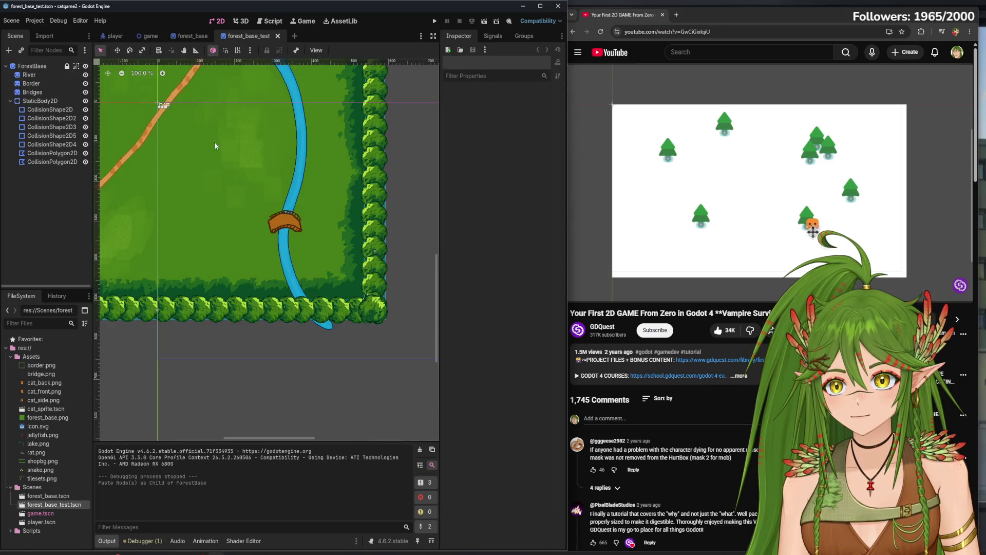
{"action": "key", "text": "ctrl+Tab"}
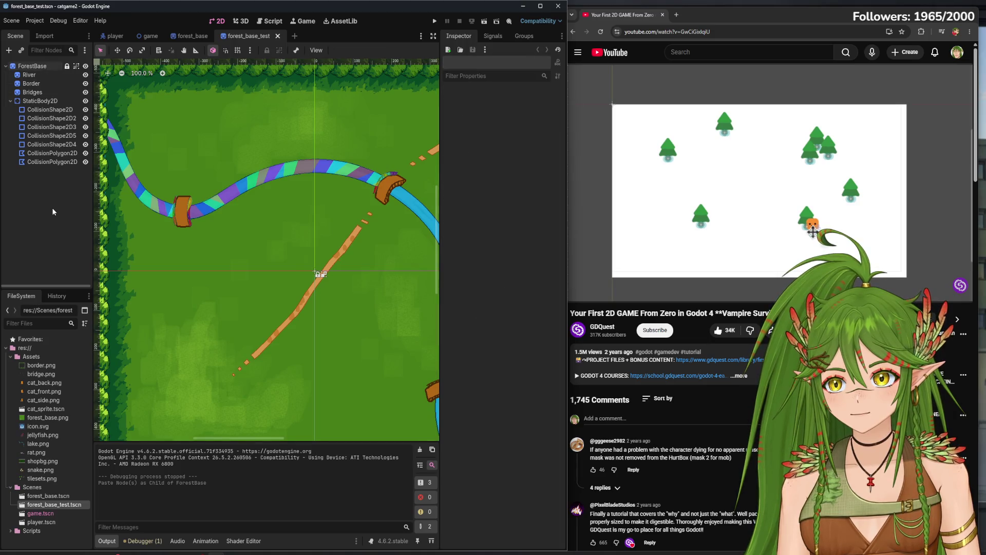
Select ForestBase through the last CollisionPolygon2D and delete all those nodes
{"action": "left_click", "coordinate": [44, 68]}
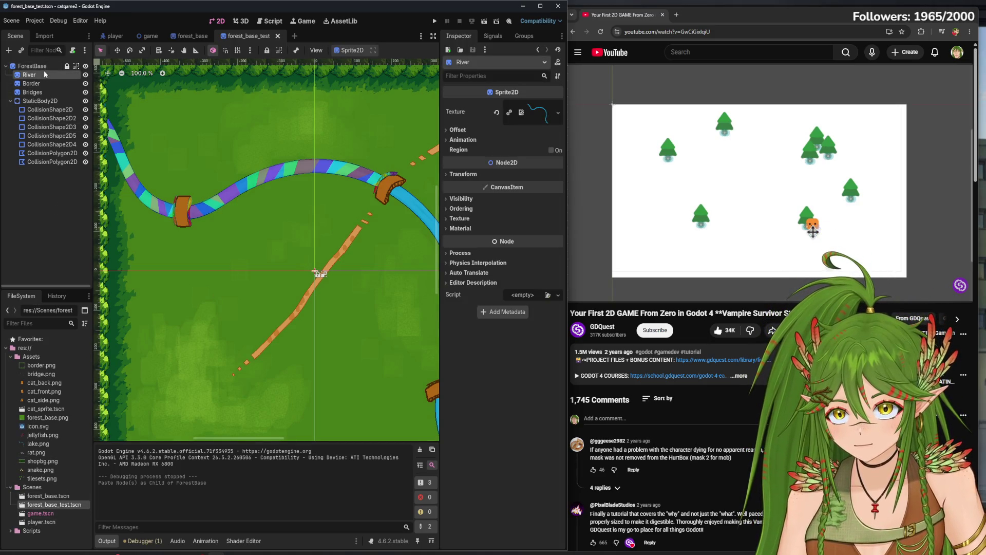
{"action": "left_click", "coordinate": [44, 92], "text": "shift"}
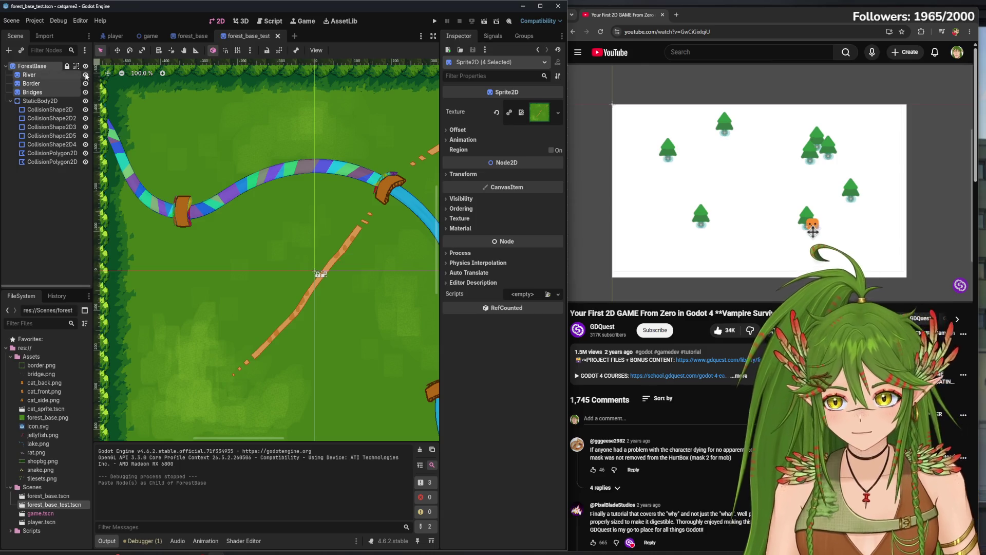
{"action": "left_click", "coordinate": [49, 210]}
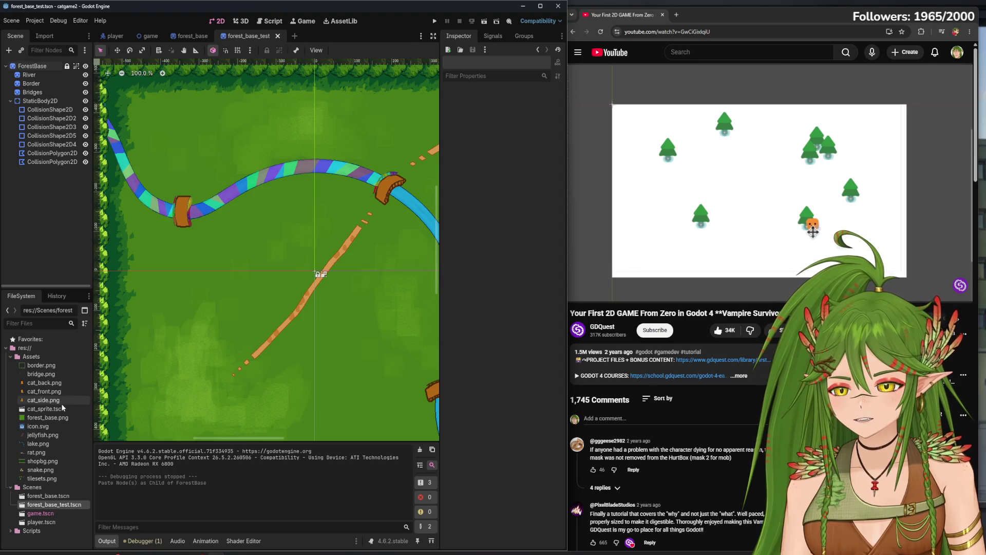
{"action": "left_click", "coordinate": [32, 66]}
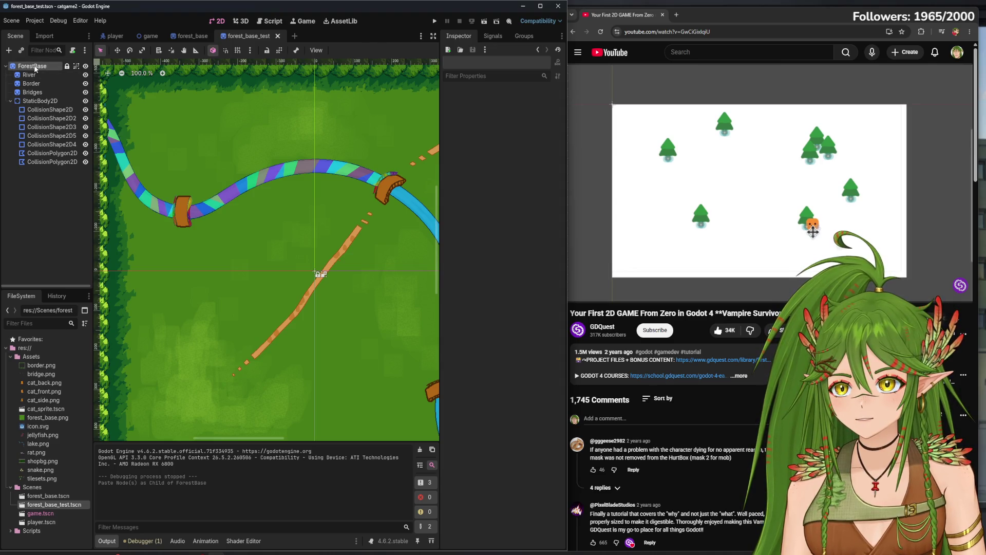
{"action": "left_click", "coordinate": [81, 162], "text": "shift"}
{"action": "right_click", "coordinate": [74, 118]}
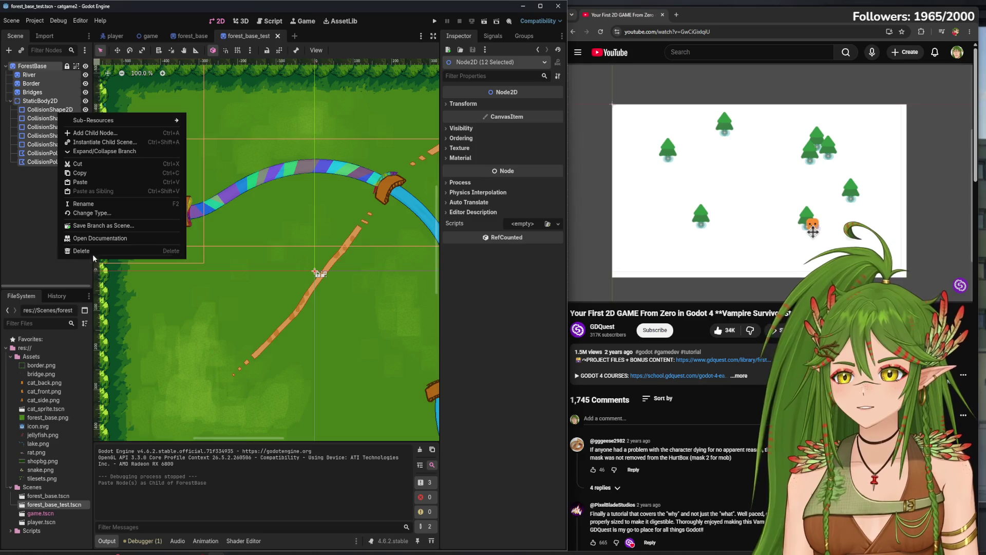
{"action": "left_click", "coordinate": [92, 255]}
{"action": "left_click", "coordinate": [480, 291]}
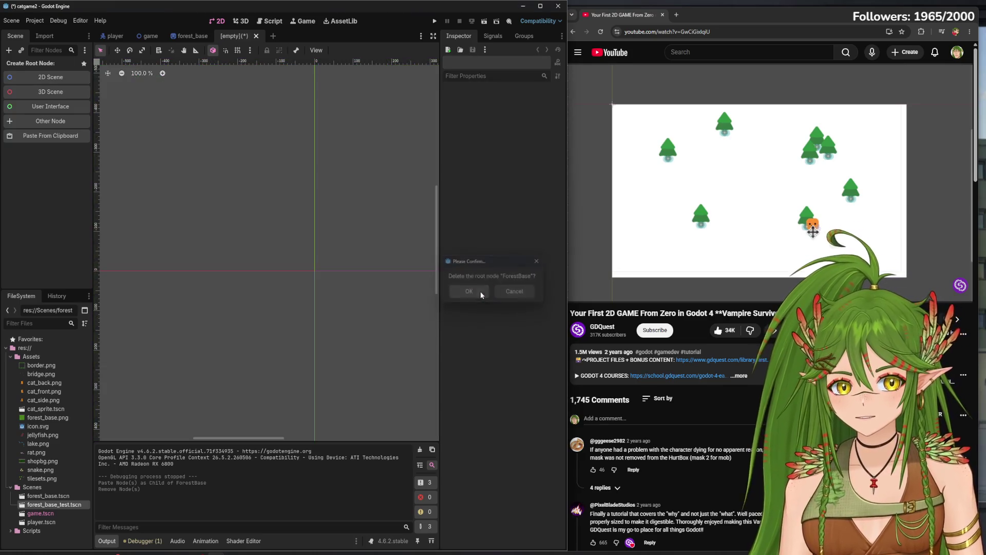
{"action": "left_click", "coordinate": [58, 418]}
Add forest_base.png to the empty scene as a sprite and position it
{"action": "mouse_move", "coordinate": [58, 418]}
{"action": "left_mouse_down"}
{"action": "mouse_move", "coordinate": [165, 270]}
{"action": "mouse_move", "coordinate": [305, 255]}
{"action": "mouse_move", "coordinate": [291, 238]}
{"action": "mouse_move", "coordinate": [287, 246]}
{"action": "left_mouse_up"}
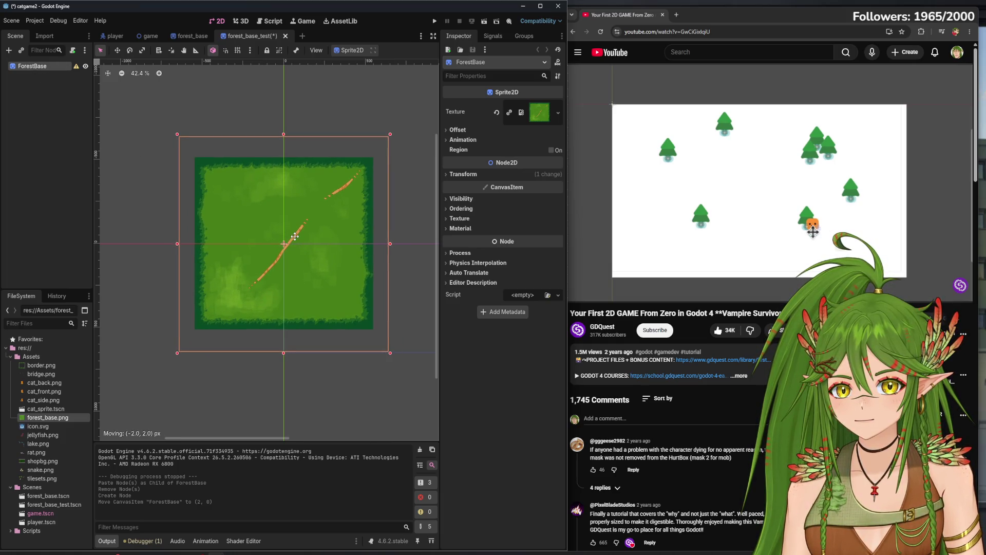
{"action": "left_click_drag", "start_coordinate": [294, 235], "coordinate": [294, 235]}
{"action": "left_click", "coordinate": [190, 242]}
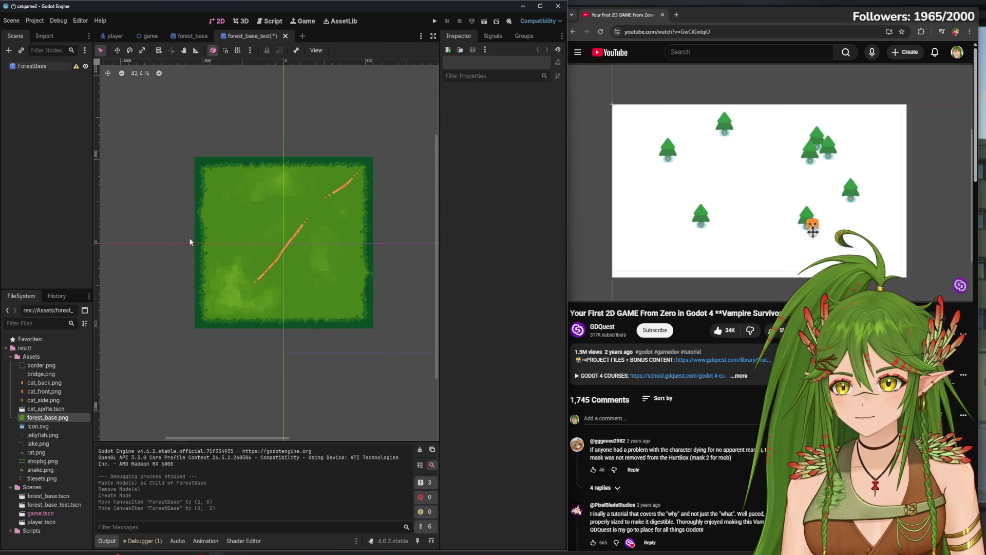
{"action": "left_click", "coordinate": [251, 229]}
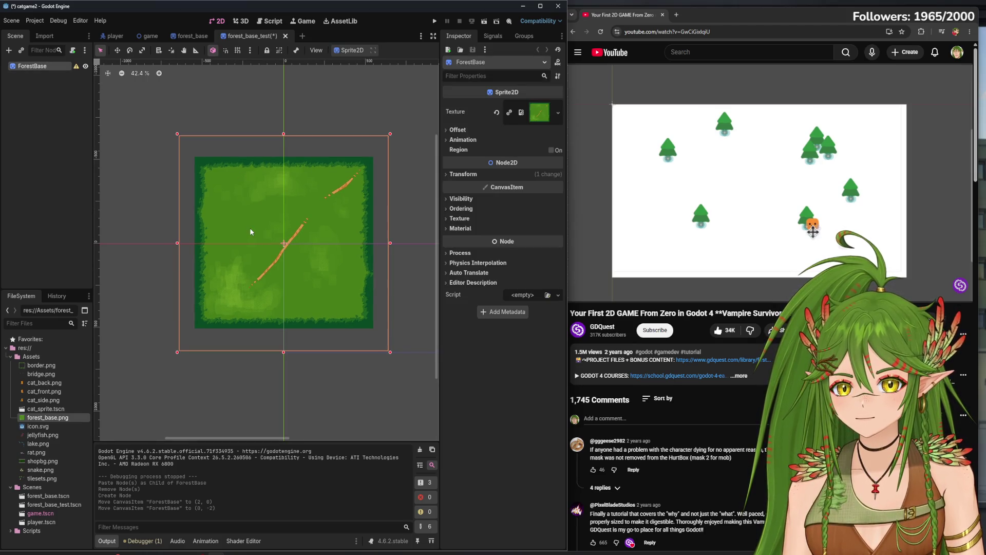
{"action": "scroll", "coordinate": [248, 230], "scroll_direction": "up", "scroll_amount": 1}
{"action": "scroll", "coordinate": [275, 248], "scroll_direction": "down", "scroll_amount": 1}
{"action": "scroll", "coordinate": [275, 249], "scroll_direction": "up", "scroll_amount": 1}
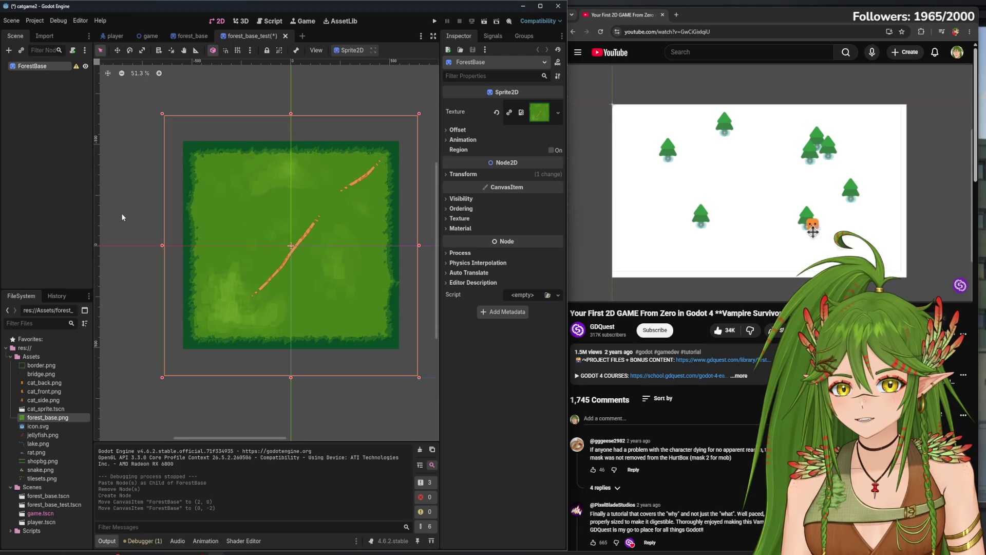
Save and close the forest_base_test scene, returning to forest_base
{"action": "left_click", "coordinate": [191, 35]}
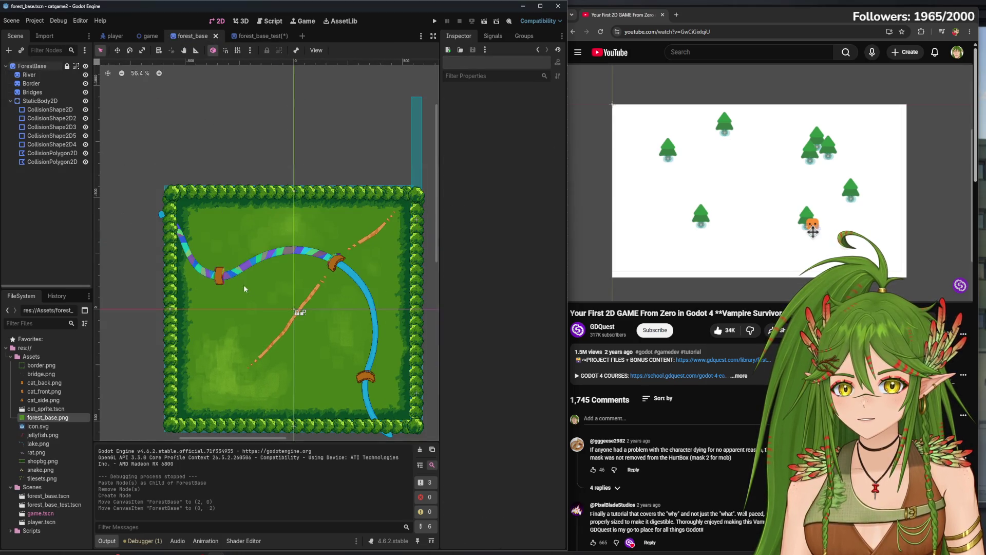
{"action": "left_click", "coordinate": [273, 36]}
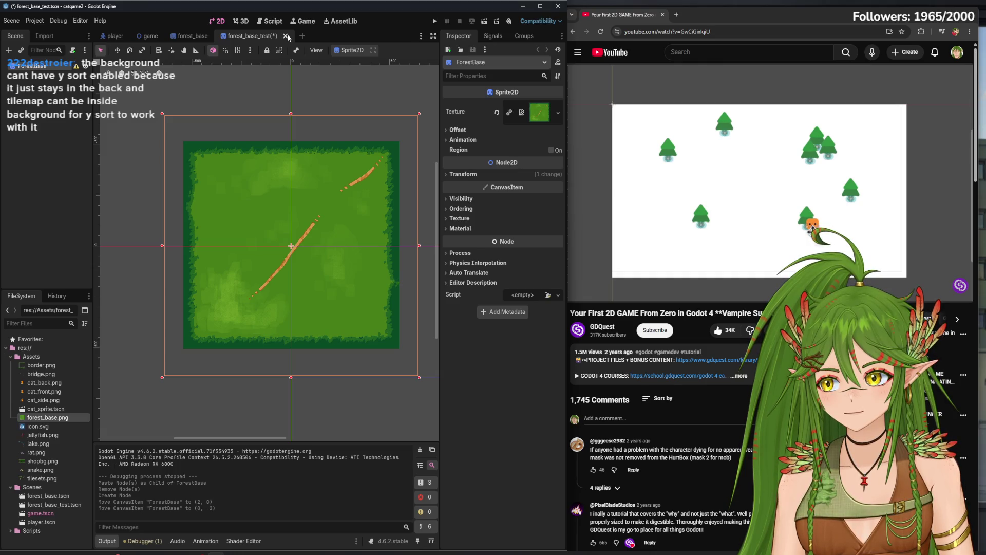
{"action": "left_click", "coordinate": [286, 36]}
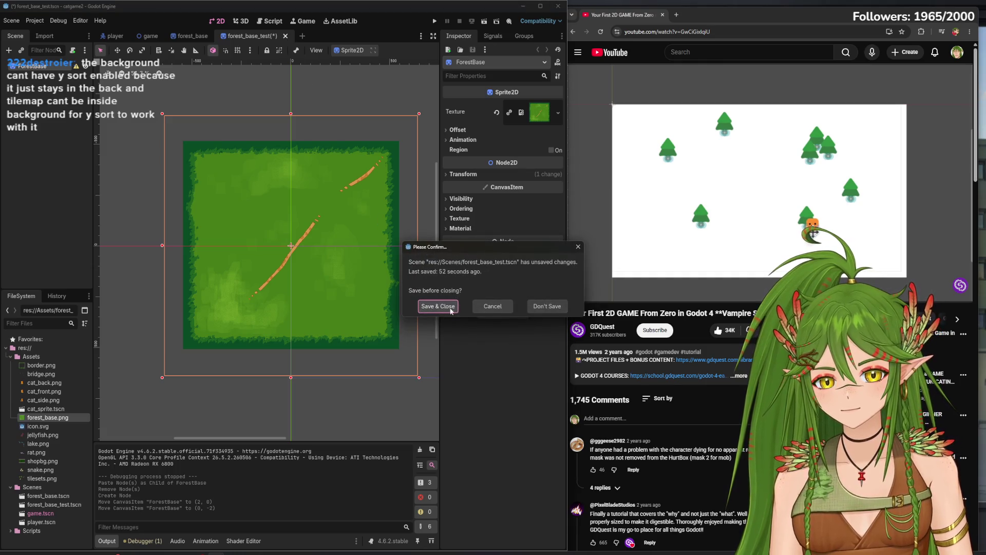
{"action": "left_click", "coordinate": [431, 307]}
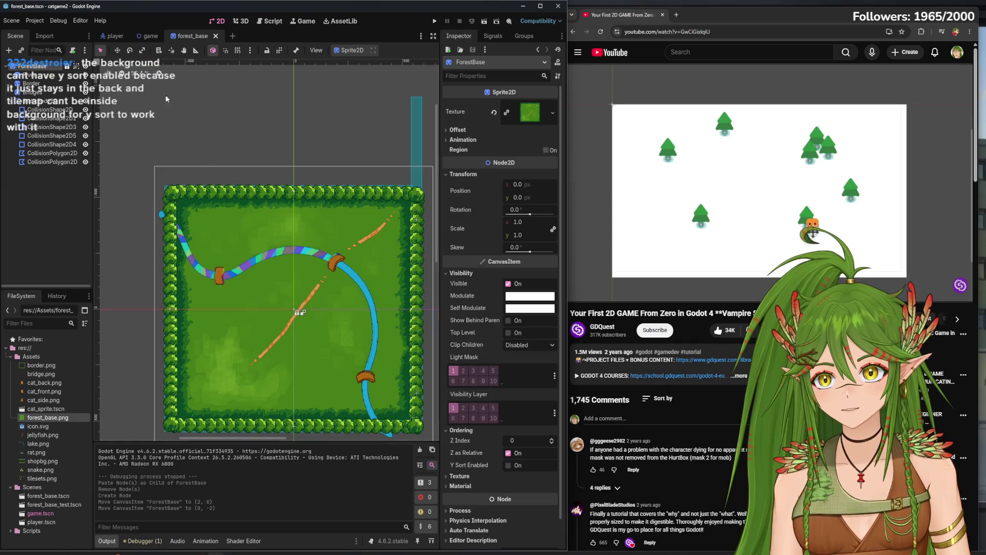
In the game scene, move TileMapLayer out from under ForestBase
{"action": "left_click", "coordinate": [115, 36]}
{"action": "left_click", "coordinate": [151, 36]}
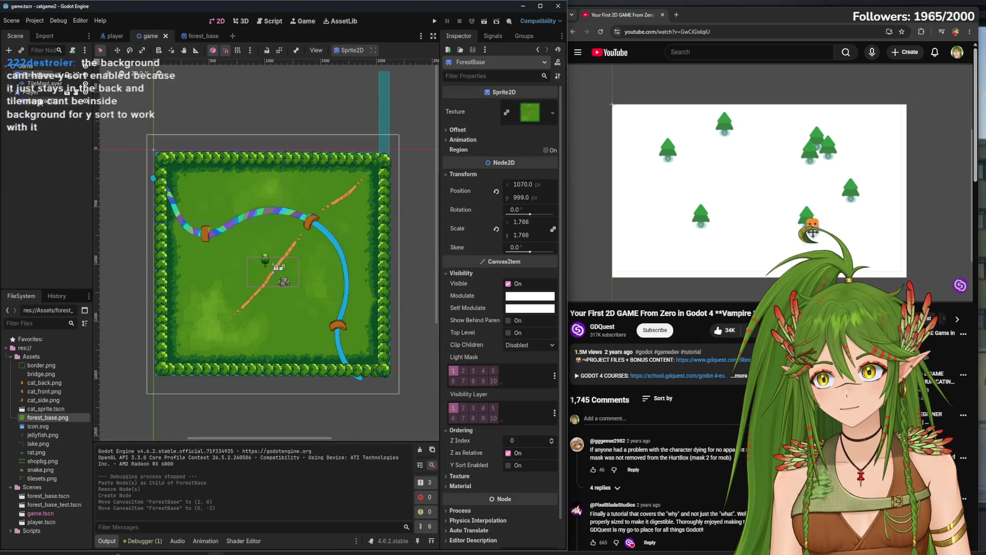
{"action": "left_click_drag", "start_coordinate": [40, 84], "coordinate": [31, 88]}
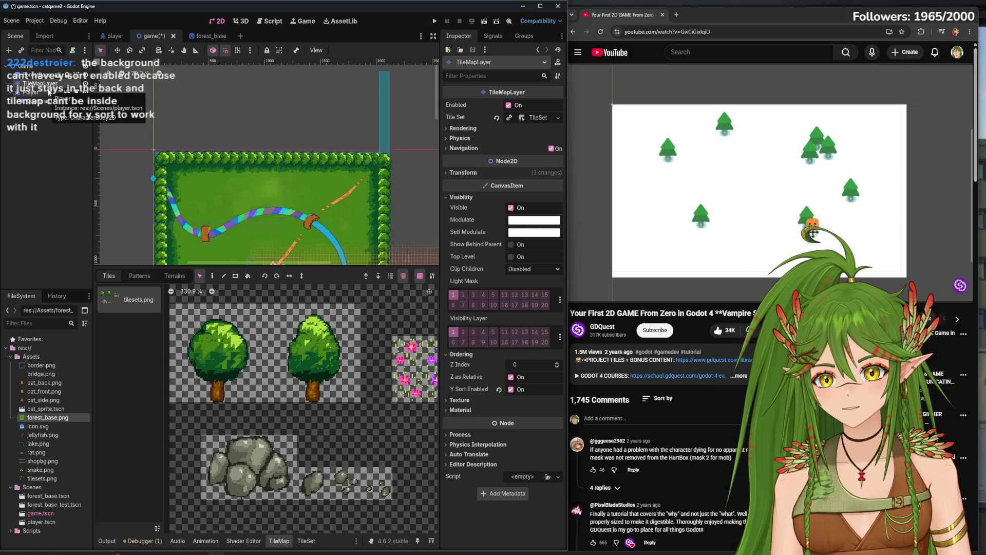
{"action": "scroll", "coordinate": [291, 216], "scroll_direction": "up", "scroll_amount": 2}
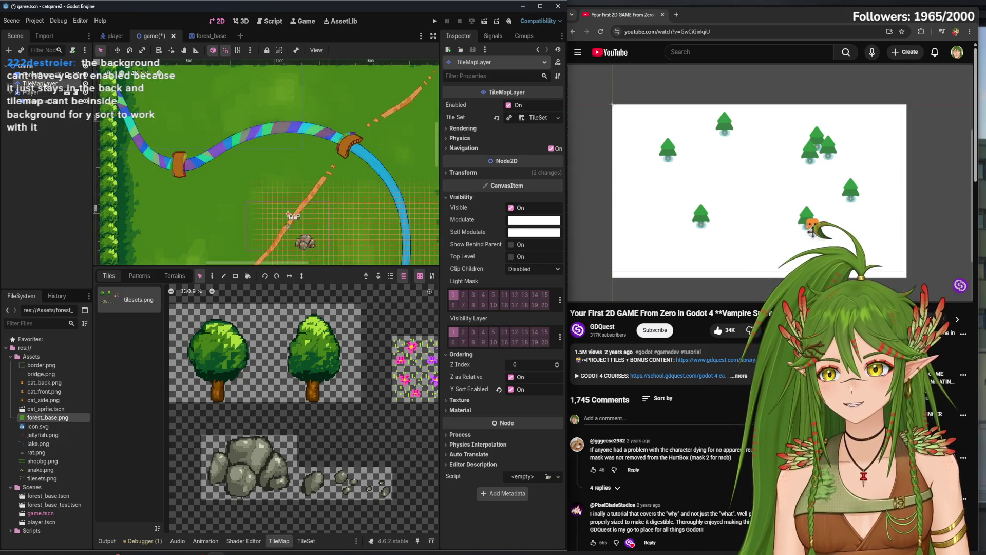
{"action": "scroll", "coordinate": [290, 206], "scroll_direction": "up", "scroll_amount": 4}
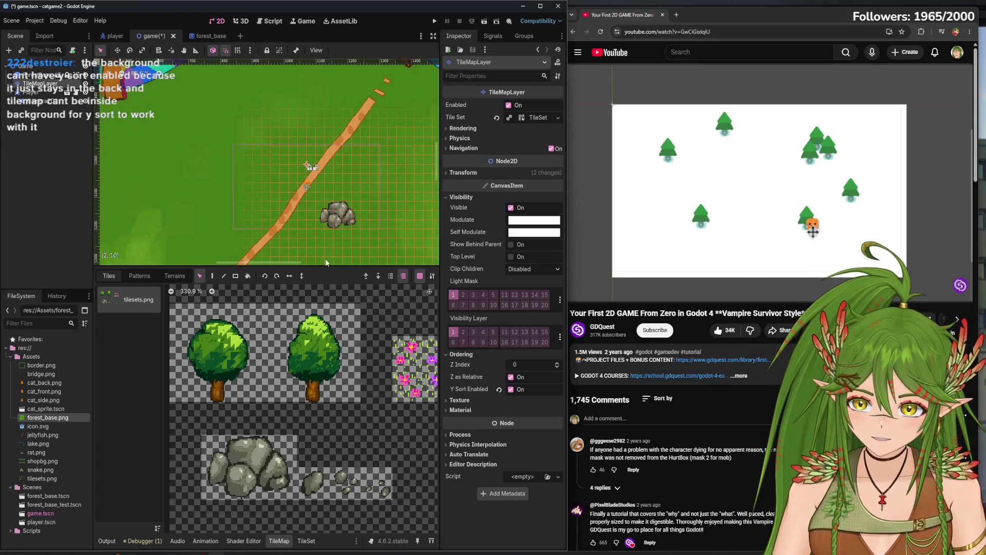
{"action": "scroll", "coordinate": [295, 174], "scroll_direction": "up", "scroll_amount": 1}
Check the tile set and tile map editors, then set TileMapLayer's Z Index to 1
{"action": "left_click", "coordinate": [307, 541]}
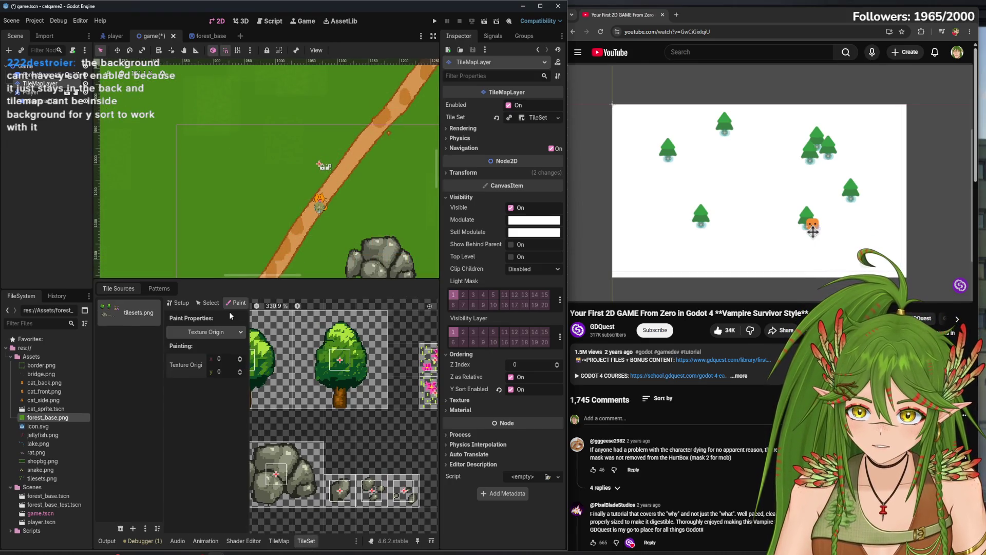
{"action": "left_click", "coordinate": [187, 302]}
{"action": "left_click", "coordinate": [272, 541]}
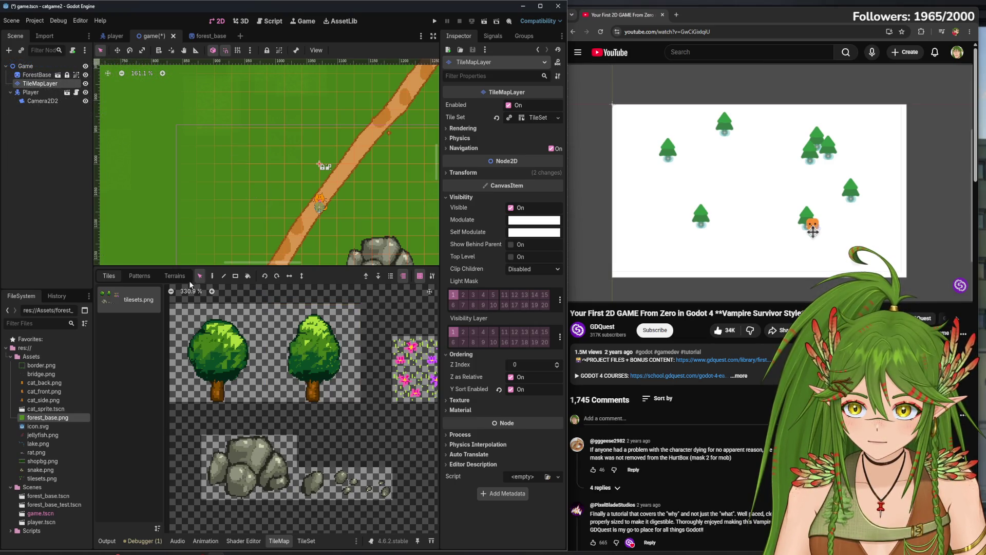
{"action": "left_click", "coordinate": [213, 277]}
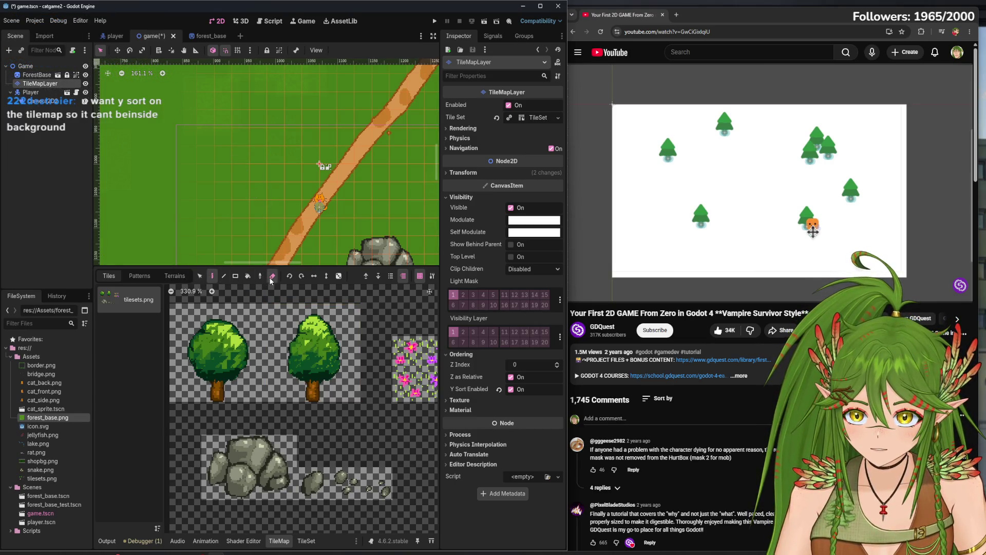
{"action": "scroll", "coordinate": [261, 155], "scroll_direction": "down", "scroll_amount": 3}
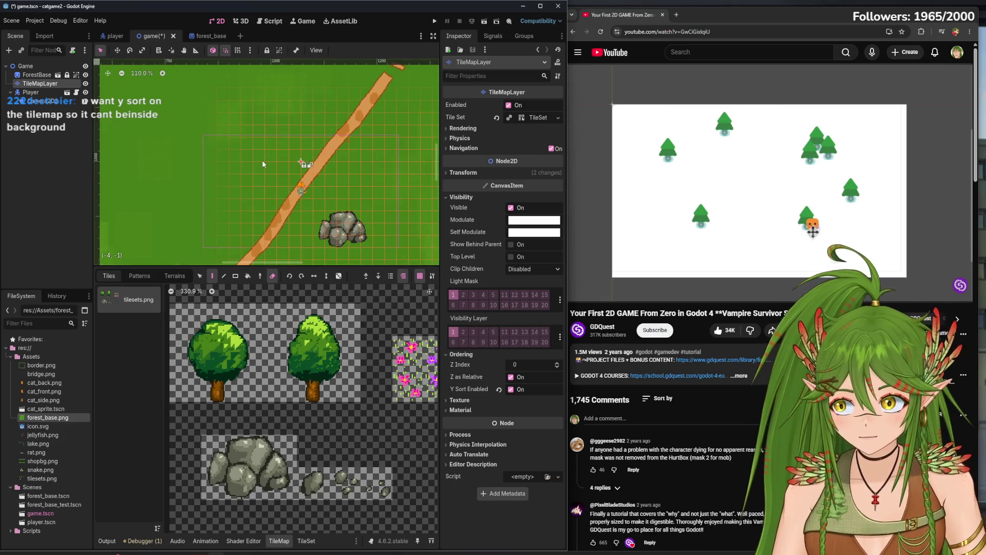
{"action": "left_click", "coordinate": [557, 363]}
Run the game and walk the cat up, left and down around the tree
{"action": "key", "text": "F5"}
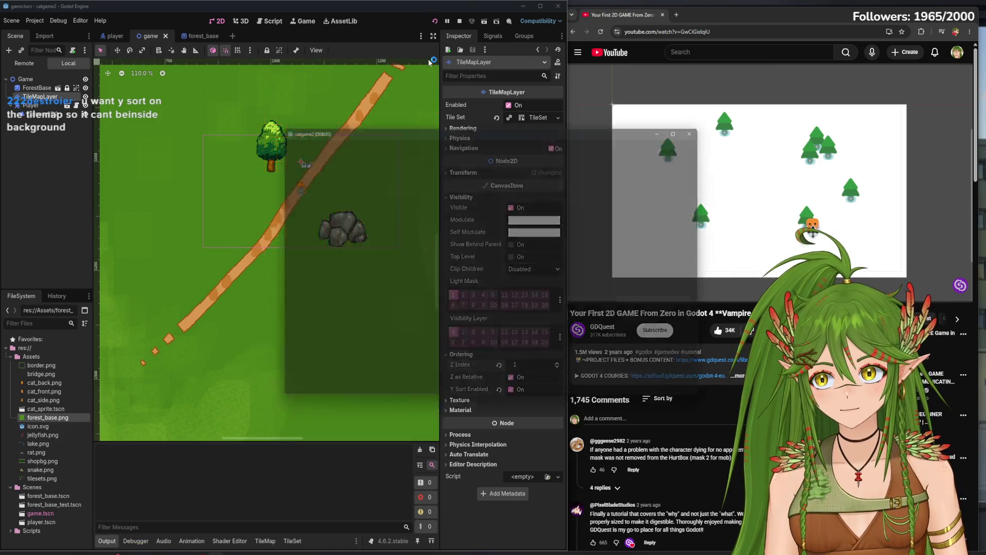
{"action": "key", "text": "w"}
{"action": "key", "text": "a"}
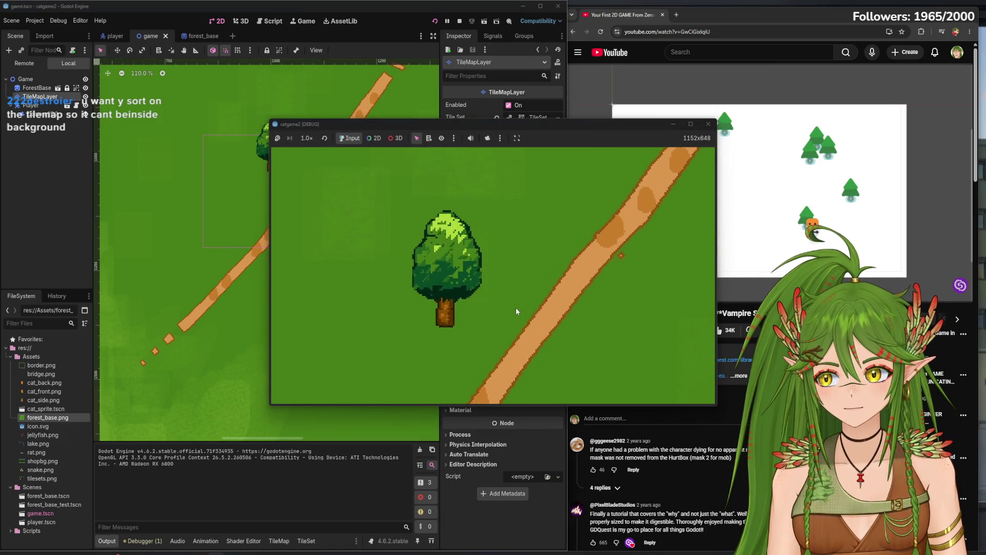
{"action": "key", "text": "s"}
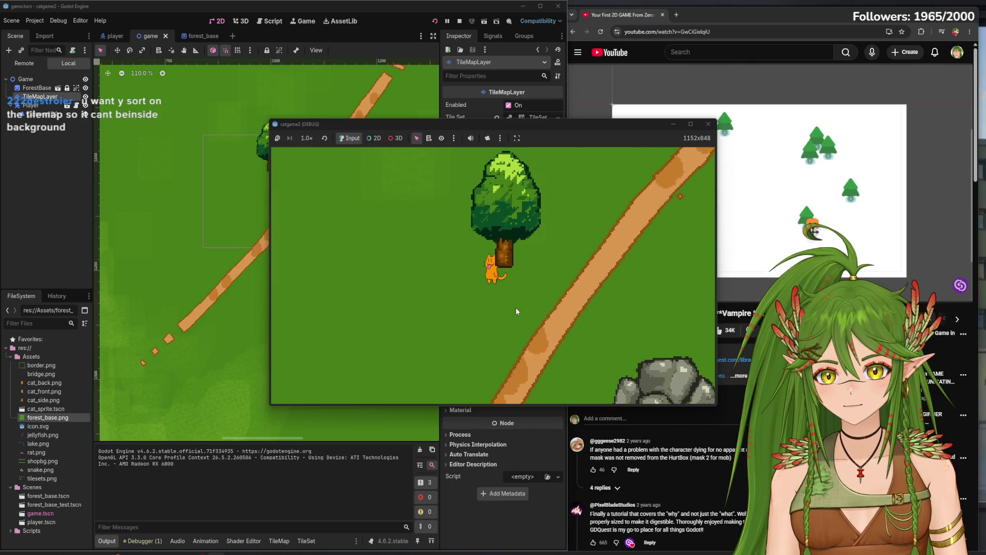
{"action": "left_click", "coordinate": [709, 125]}
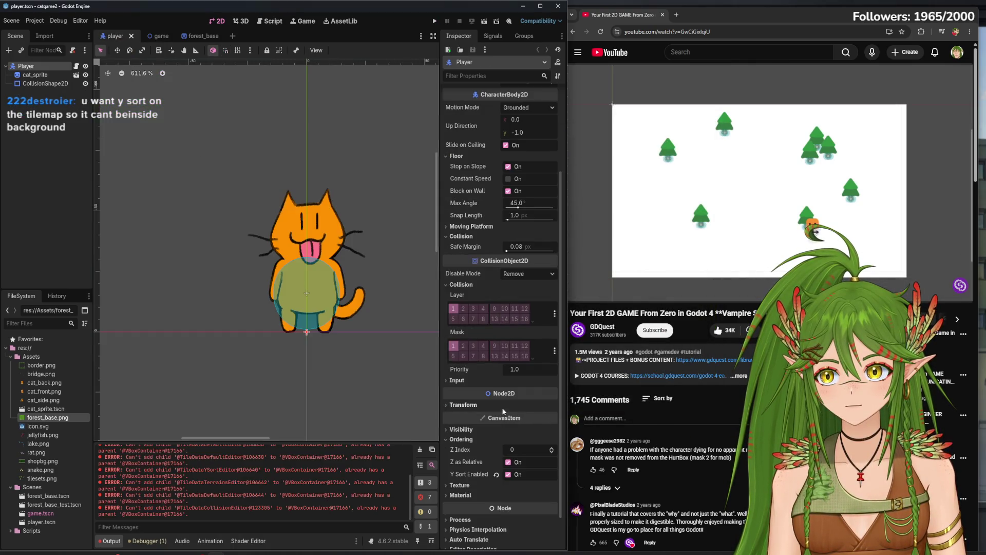
Set the player's Z Index to 1, rerun, and walk the cat past the tree and rocks
{"action": "left_click", "coordinate": [115, 36]}
{"action": "left_click", "coordinate": [553, 450]}
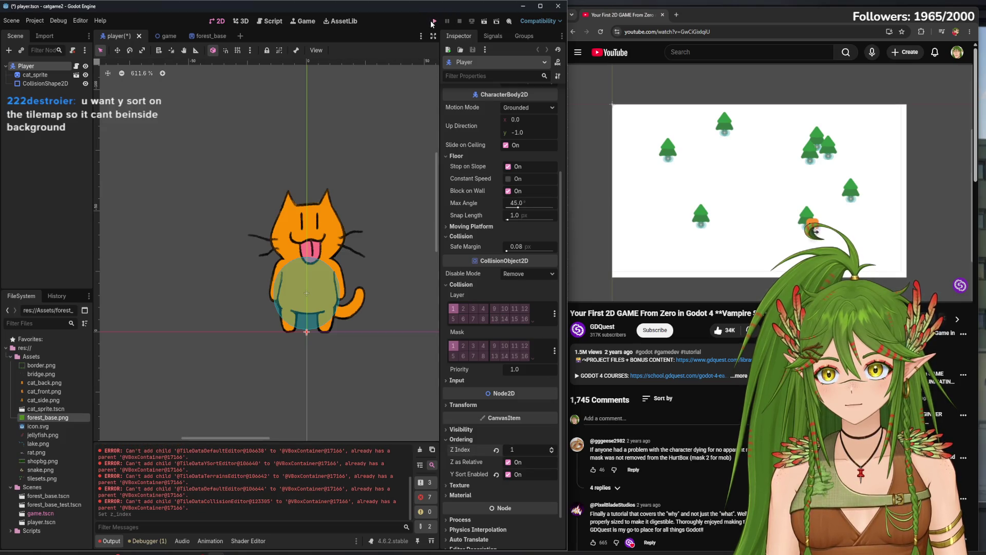
{"action": "left_click", "coordinate": [433, 22]}
{"action": "key", "text": "w"}
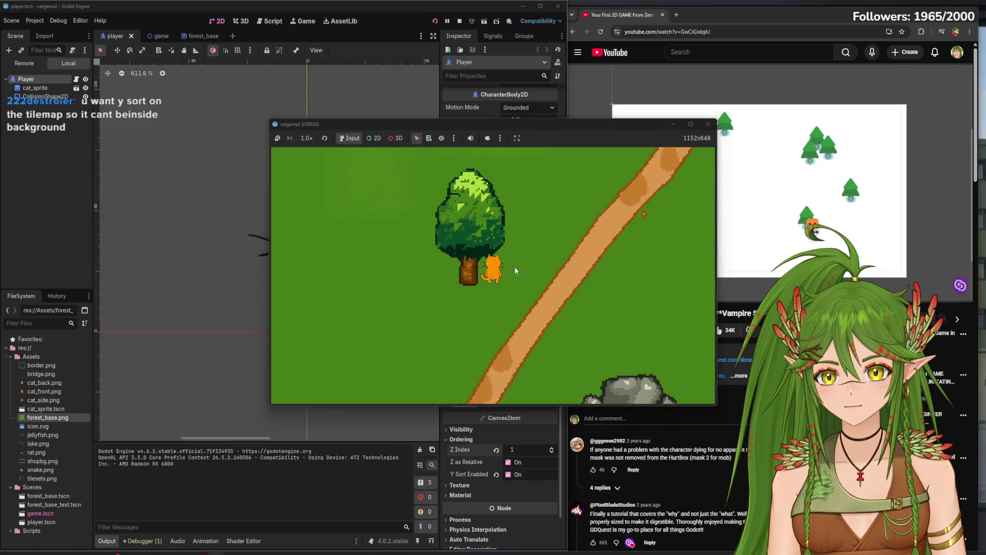
{"action": "key", "text": "d"}
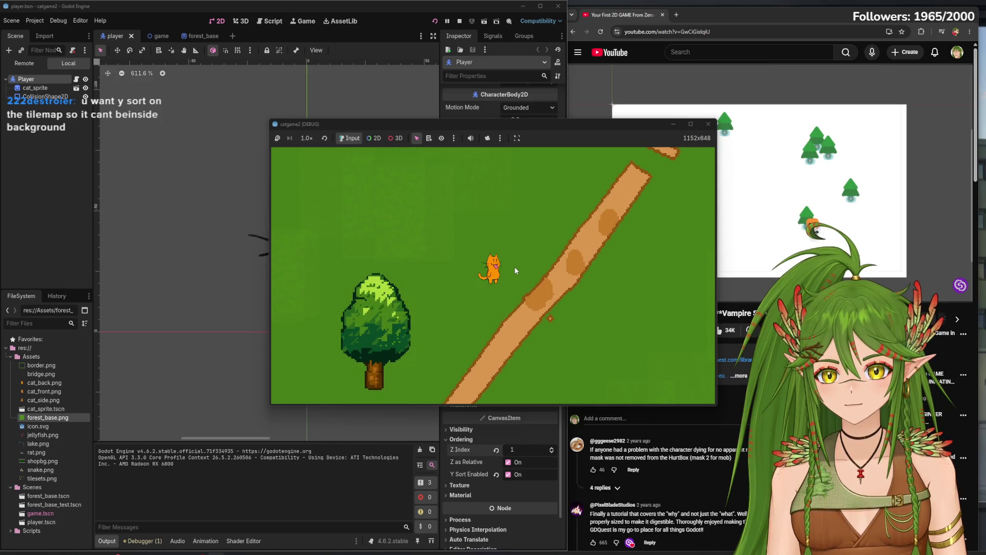
{"action": "key", "text": "s"}
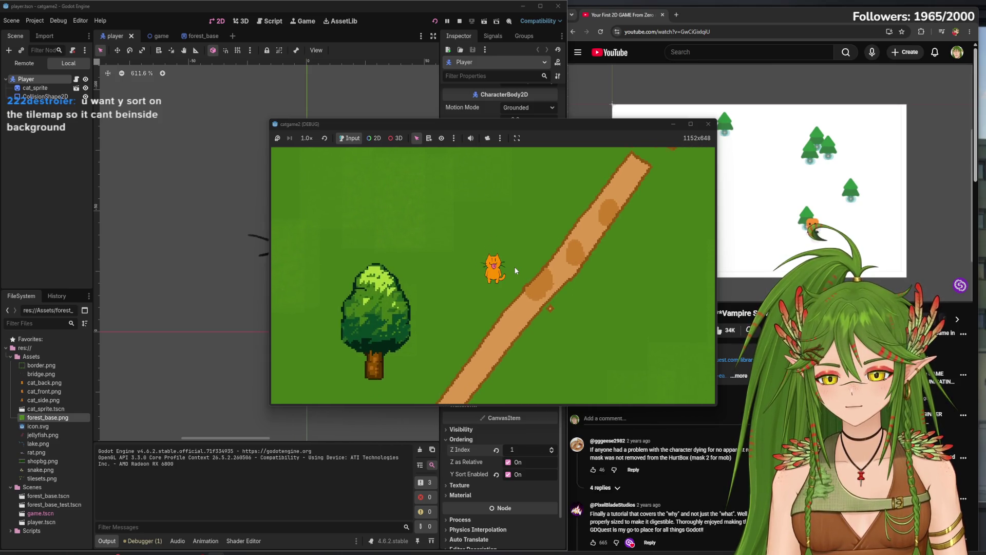
{"action": "key", "text": "d"}
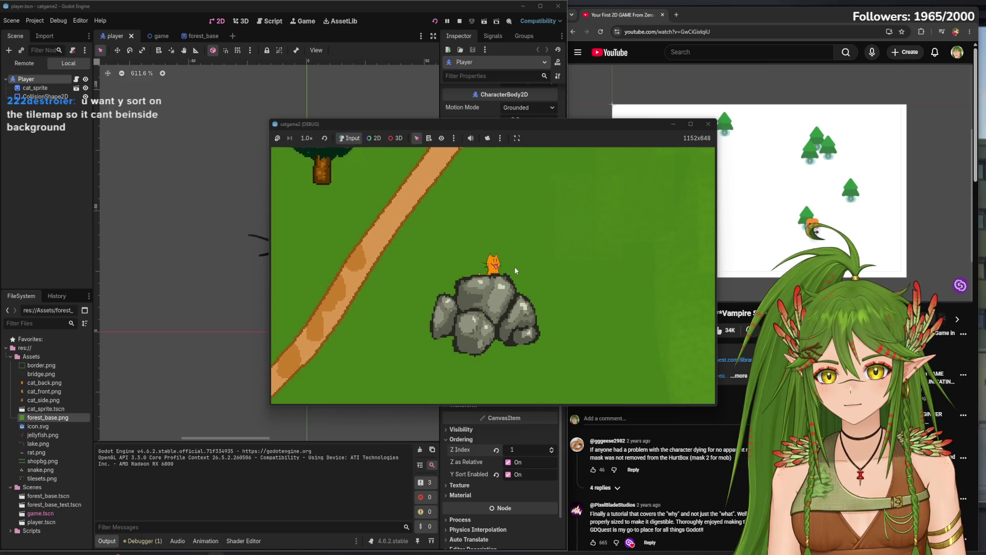
{"action": "key", "text": "a"}
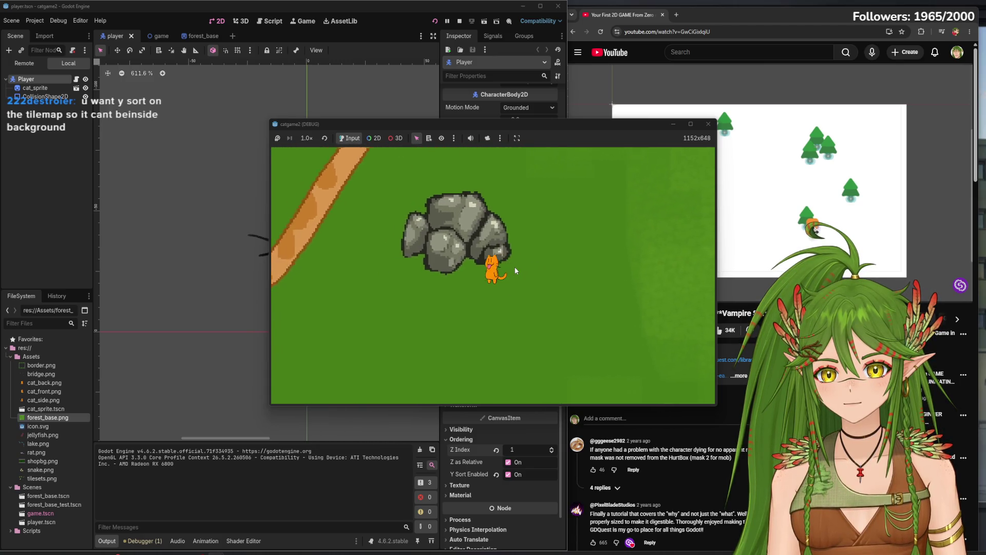
{"action": "key", "text": "w"}
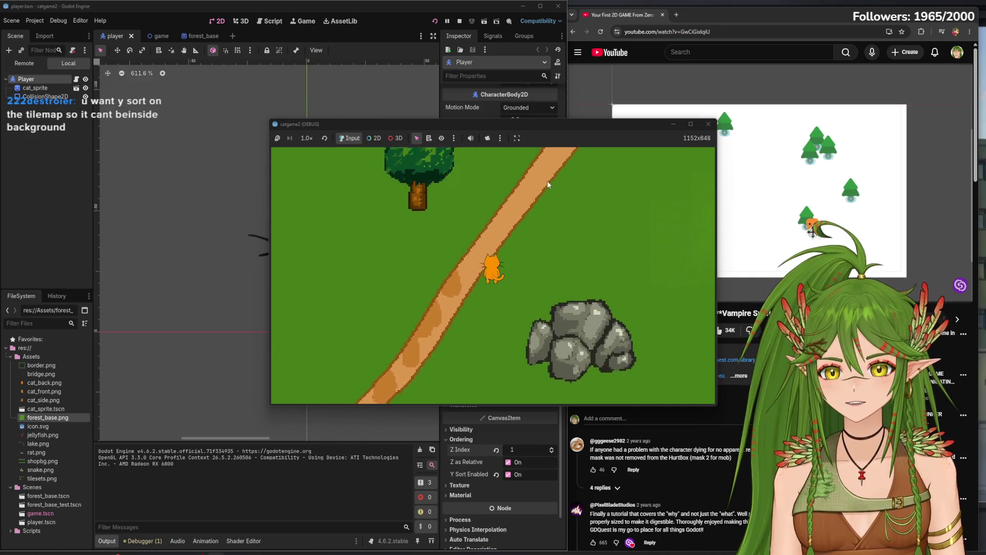
{"action": "key", "text": "F8"}
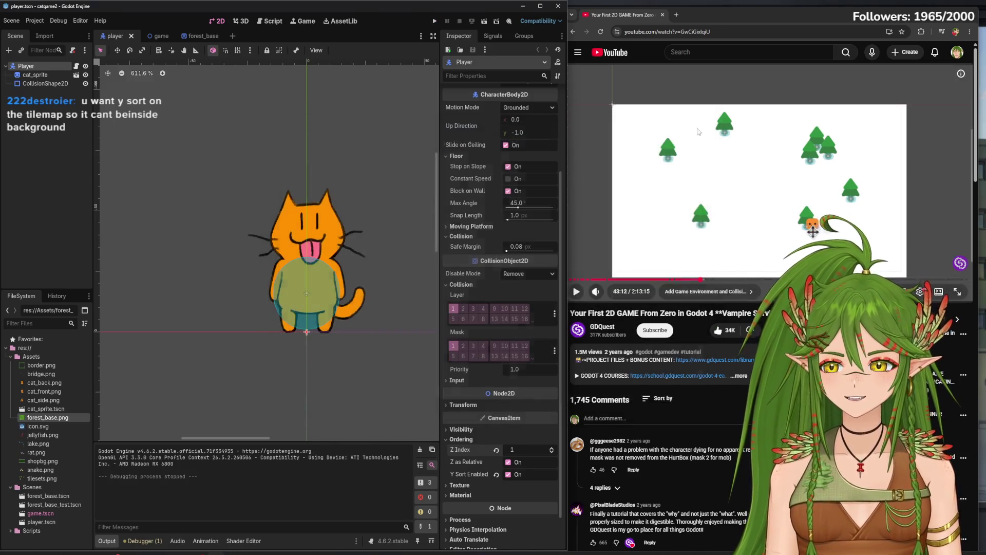
Compare the ordering settings of the Game root, ForestBase and TileMapLayer nodes
{"action": "left_click", "coordinate": [150, 36]}
{"action": "left_click", "coordinate": [53, 83]}
{"action": "left_click", "coordinate": [26, 66]}
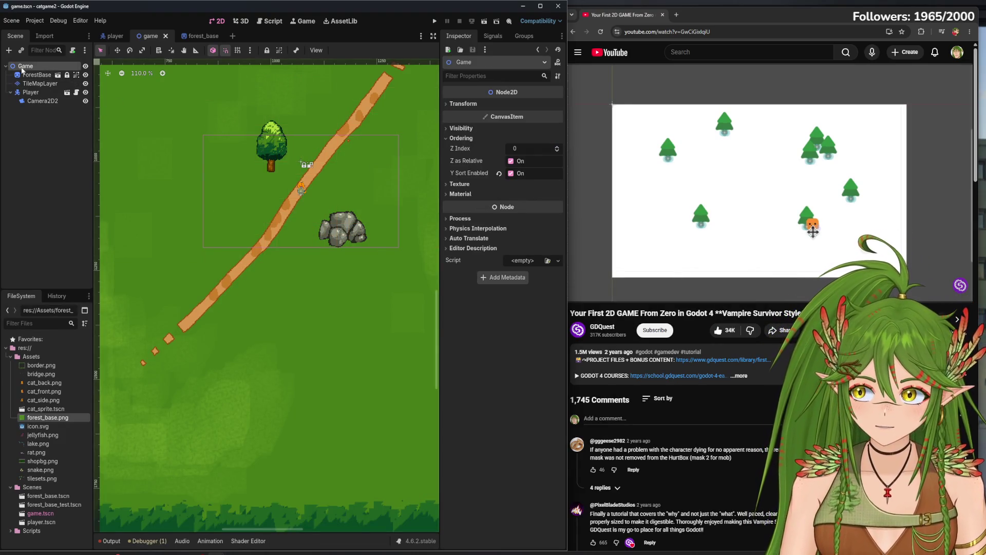
{"action": "left_click", "coordinate": [37, 75]}
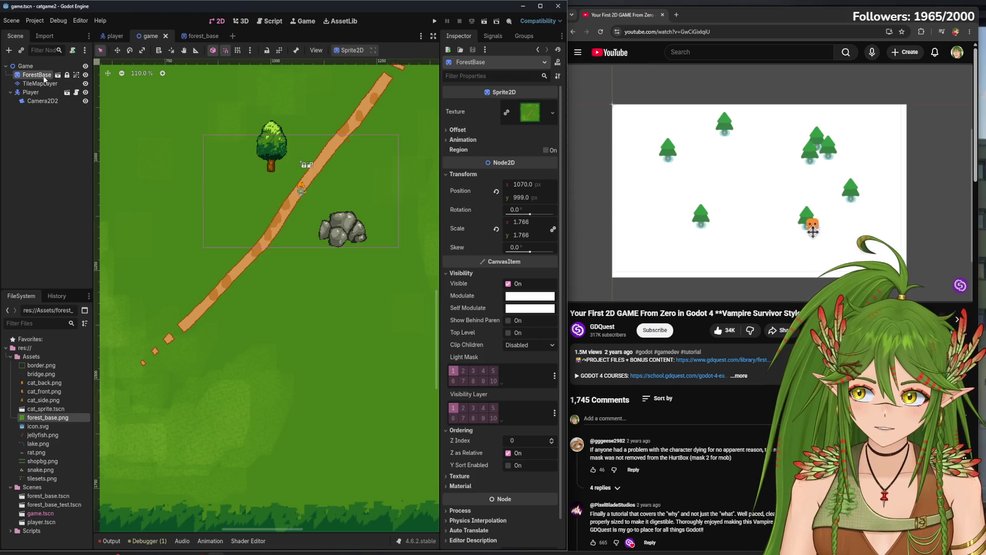
{"action": "left_click", "coordinate": [25, 66]}
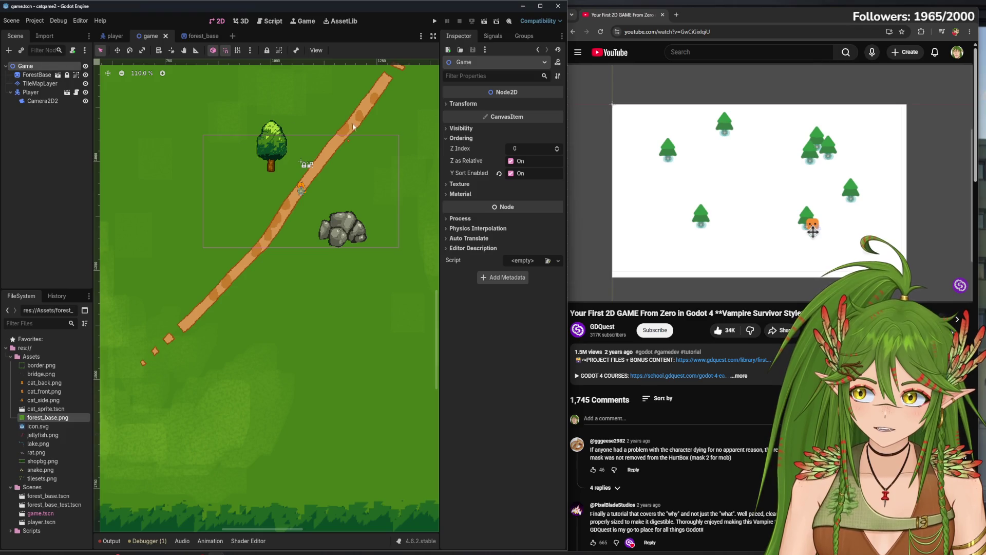
{"action": "left_click", "coordinate": [42, 86]}
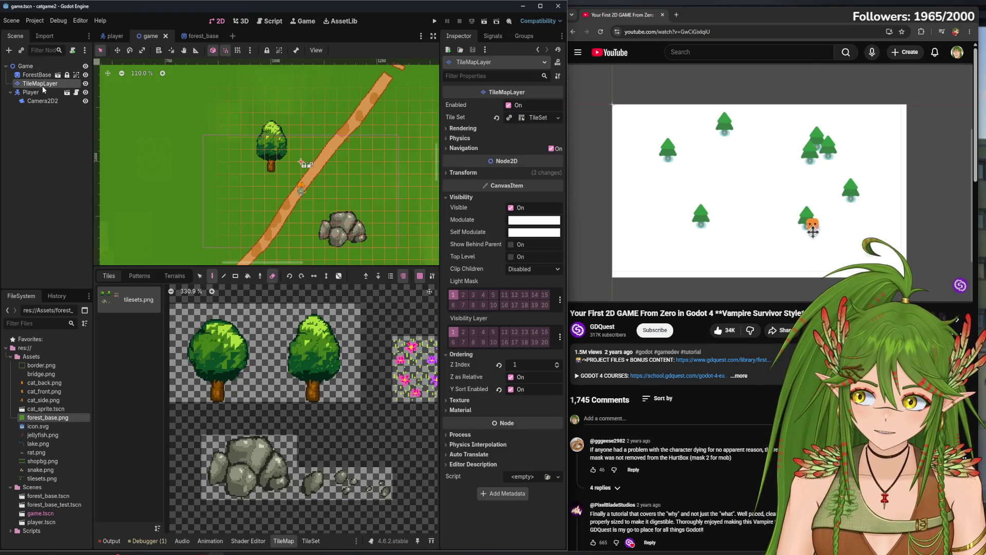
{"action": "left_click", "coordinate": [25, 65]}
{"action": "left_click", "coordinate": [50, 85]}
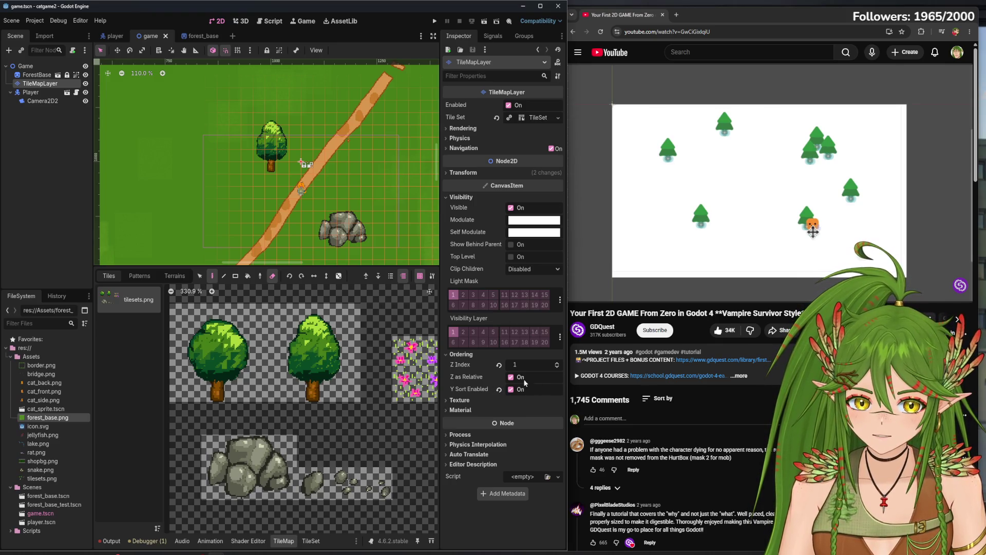
Glance at the player scene, then recheck each game-scene node's ordering settings
{"action": "left_click", "coordinate": [114, 35]}
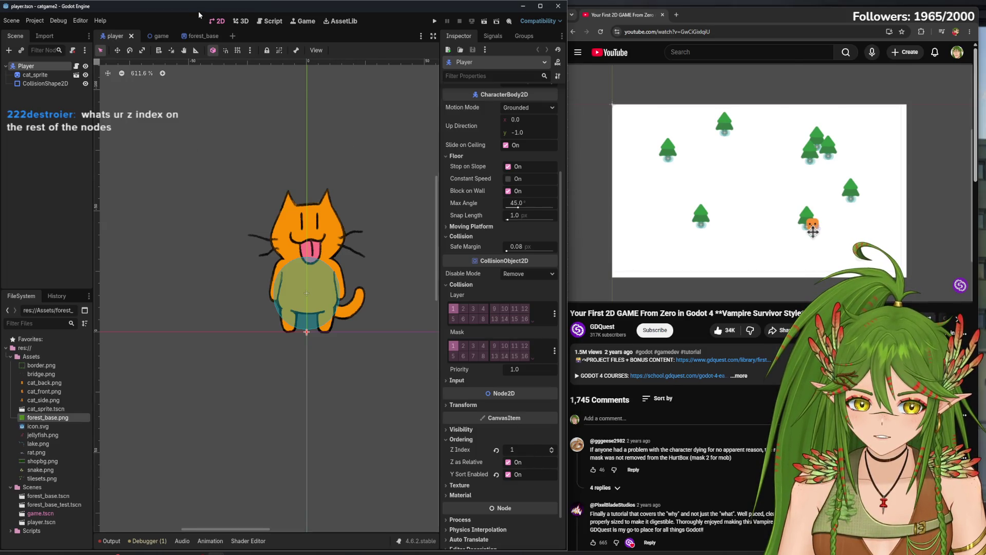
{"action": "left_click", "coordinate": [150, 36]}
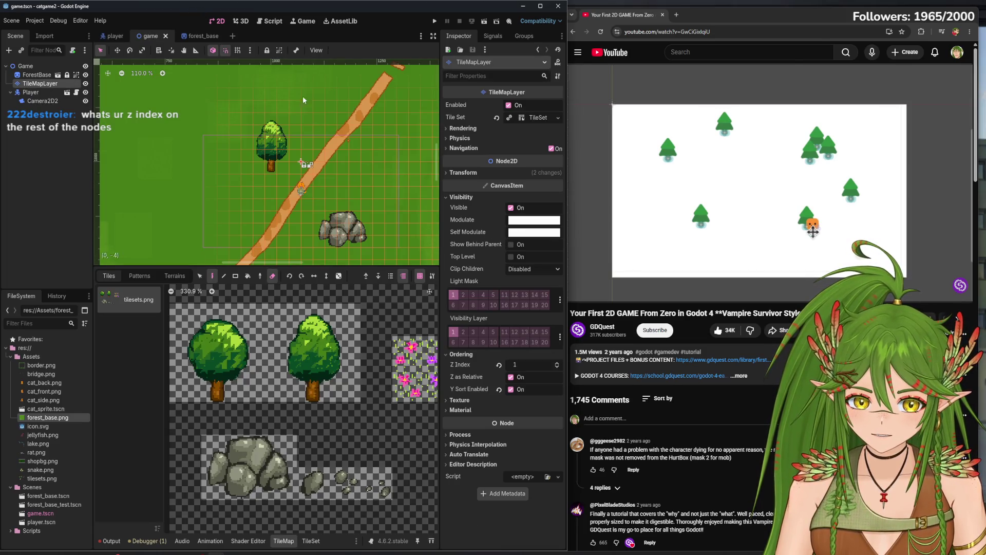
{"action": "left_click", "coordinate": [36, 75]}
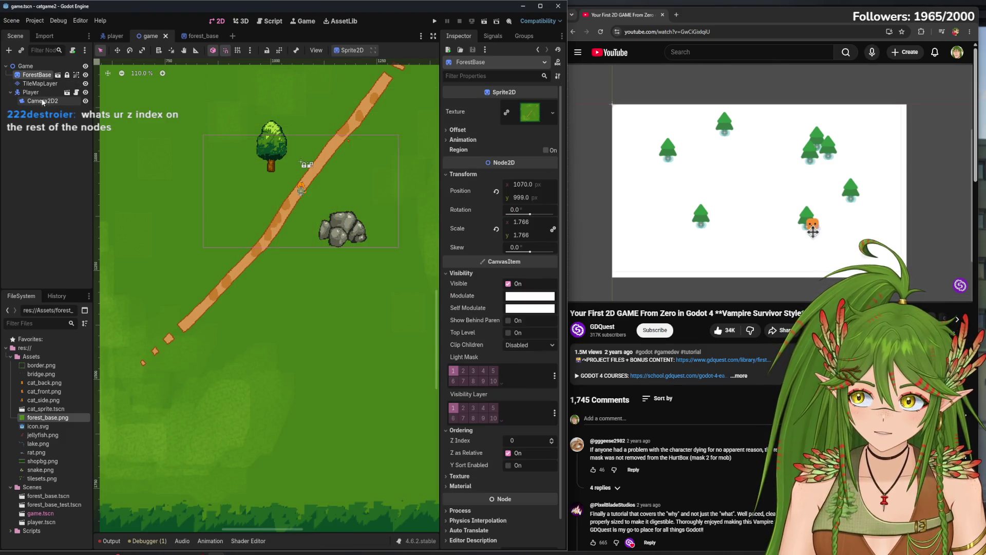
{"action": "left_click", "coordinate": [43, 102]}
{"action": "left_click", "coordinate": [32, 92]}
{"action": "left_click", "coordinate": [38, 75]}
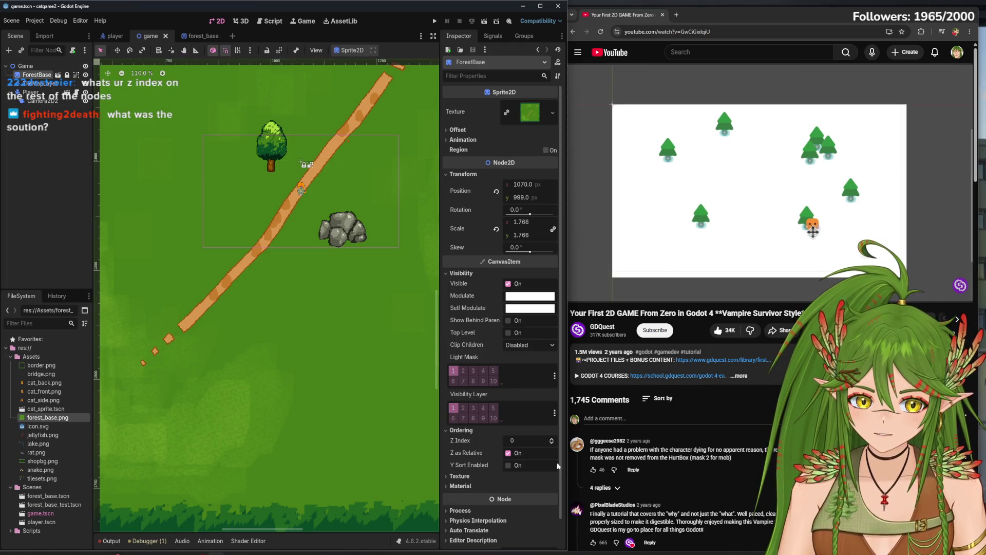
{"action": "left_click", "coordinate": [42, 67]}
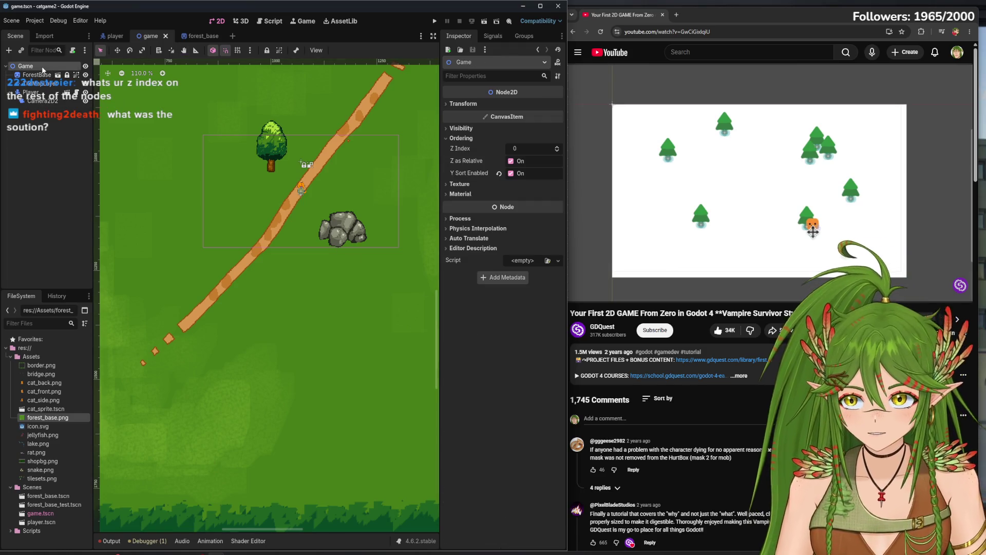
{"action": "left_click", "coordinate": [37, 75]}
Run a quick sorting test, then try a higher ForestBase Z Index before returning it to 0
{"action": "key", "text": "F5"}
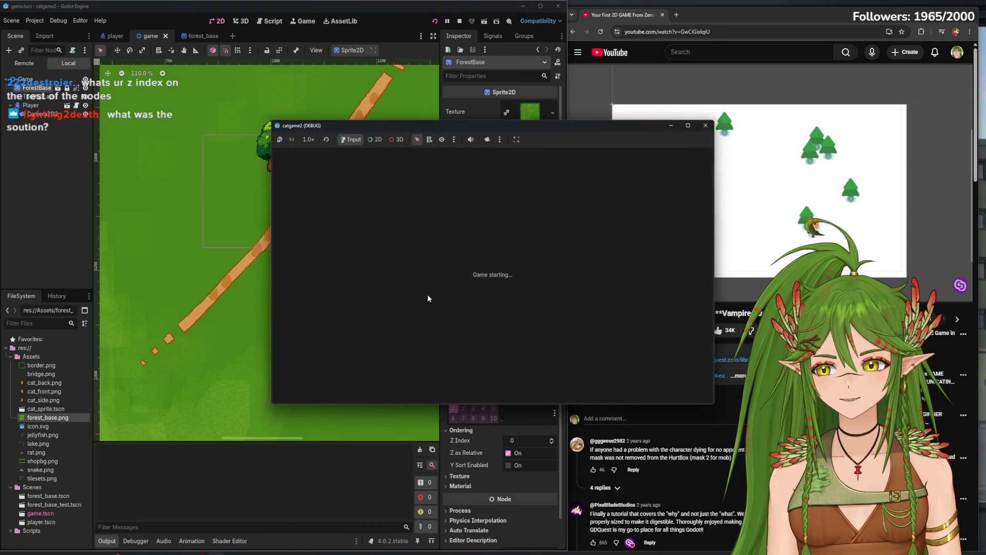
{"action": "key", "text": "w"}
{"action": "key", "text": "a"}
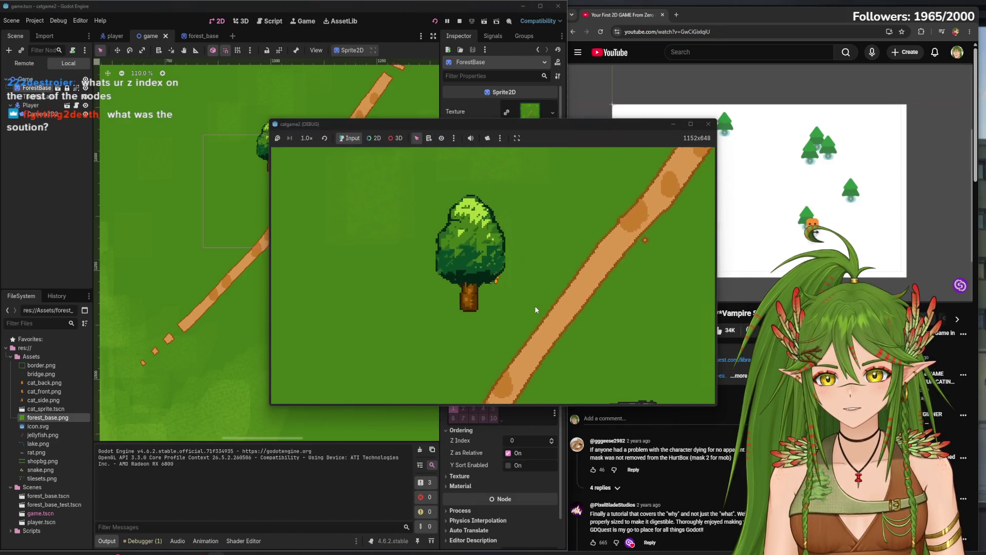
{"action": "key", "text": "F8"}
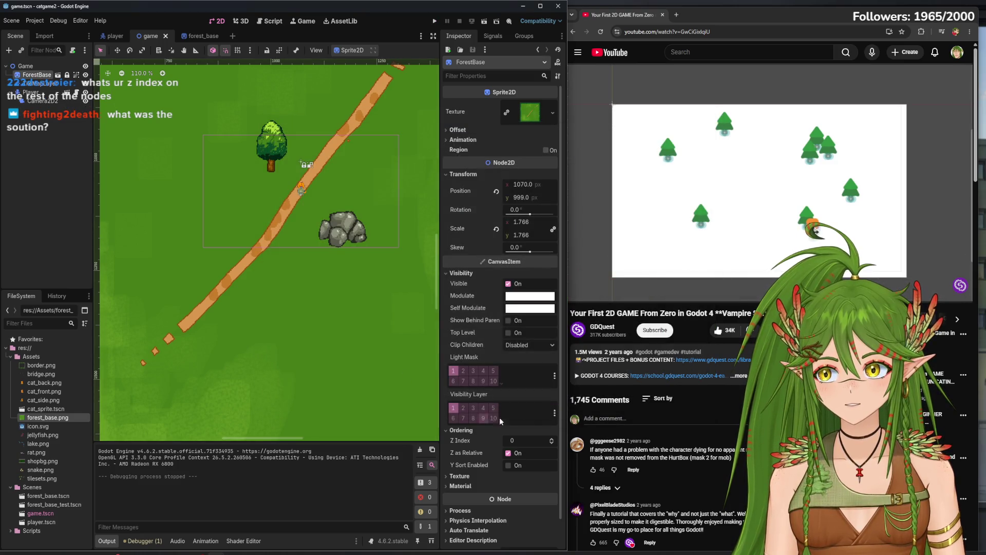
{"action": "left_click", "coordinate": [552, 442]}
{"action": "left_click", "coordinate": [553, 445]}
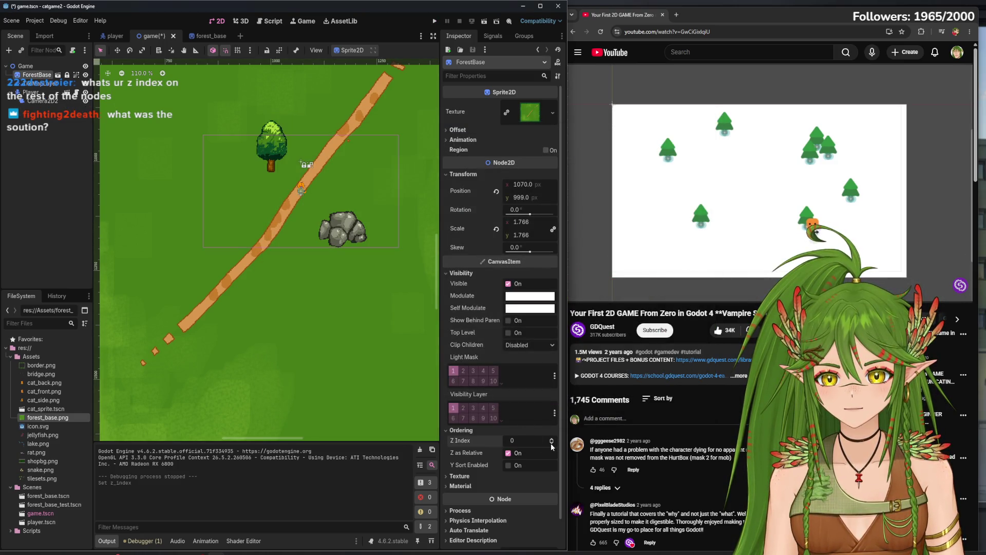
Adjust TileMapLayer's Z Index, set the Player's Z Index to 0, and save the player scene
{"action": "left_click", "coordinate": [41, 84]}
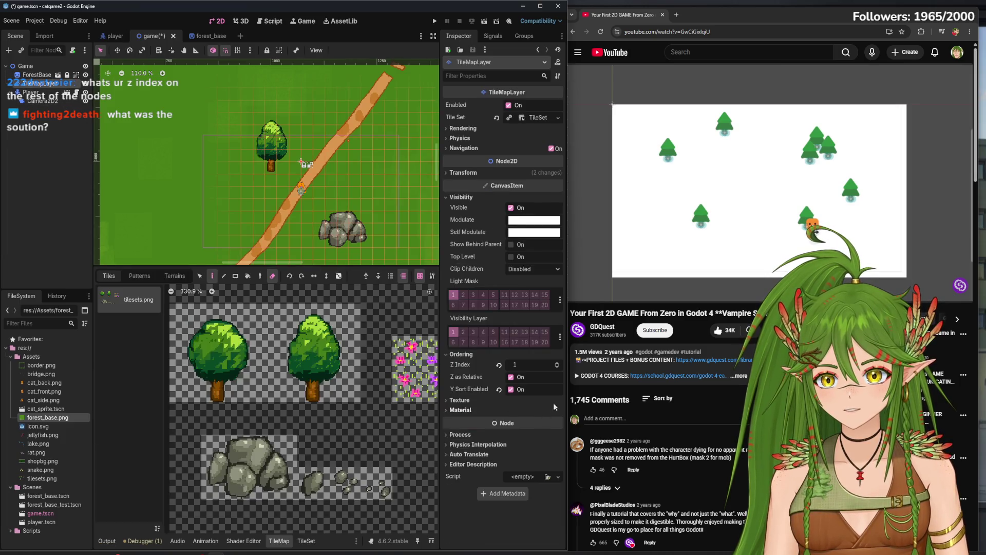
{"action": "left_click", "coordinate": [558, 363]}
{"action": "left_click", "coordinate": [559, 363]}
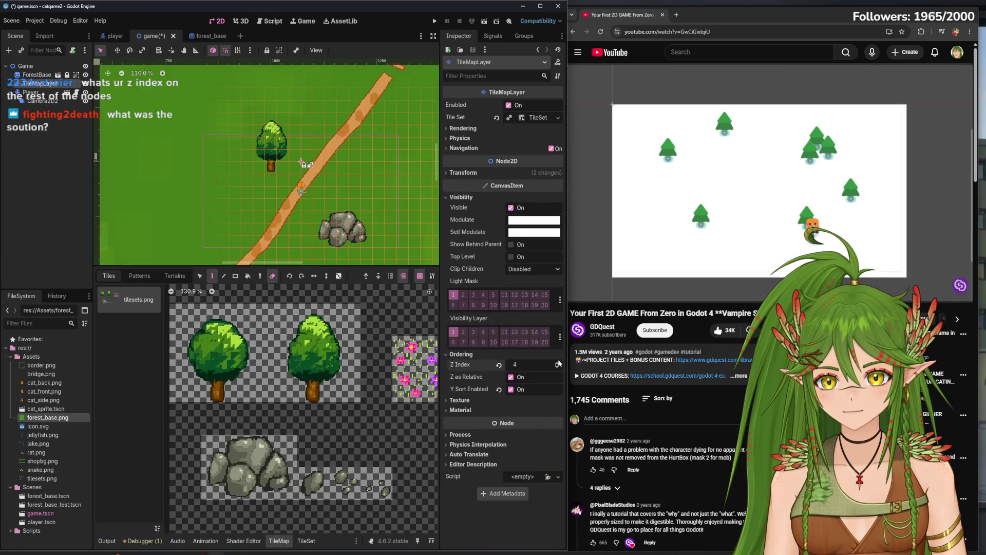
{"action": "left_click", "coordinate": [559, 362]}
{"action": "type", "text": "0"}
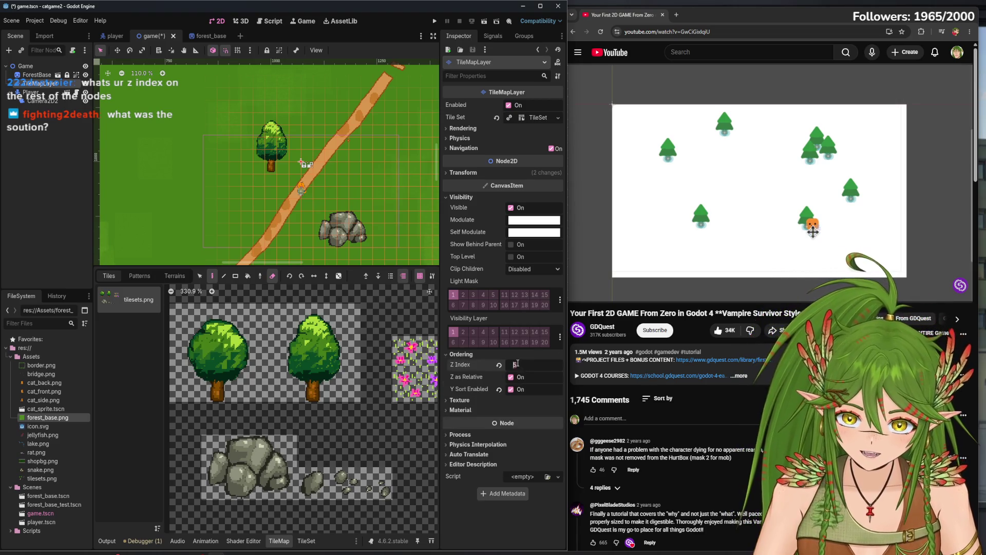
{"action": "left_click", "coordinate": [114, 36]}
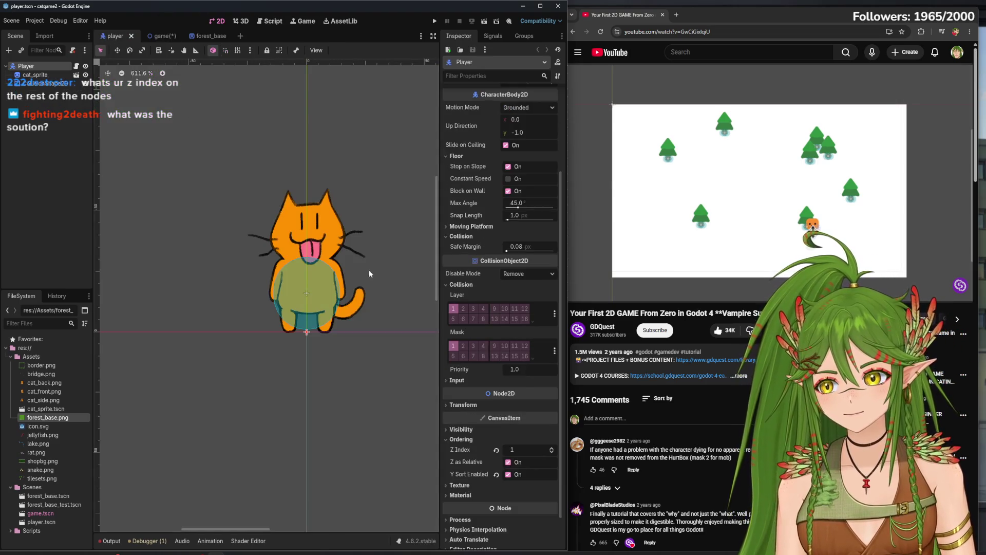
{"action": "left_click", "coordinate": [497, 451]}
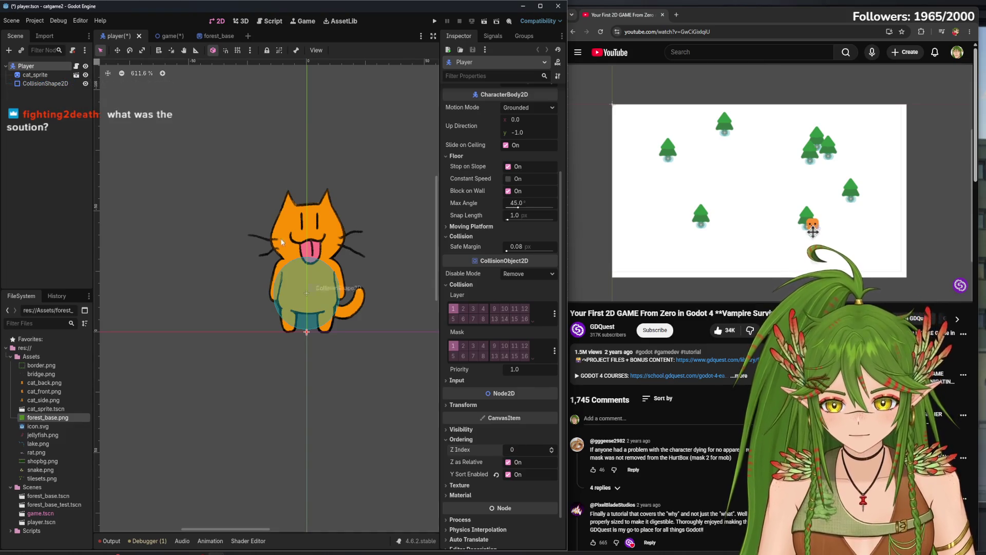
{"action": "key", "text": "ctrl+s"}
Rerun the game and walk the cat behind the tree and back in front
{"action": "left_click", "coordinate": [170, 35]}
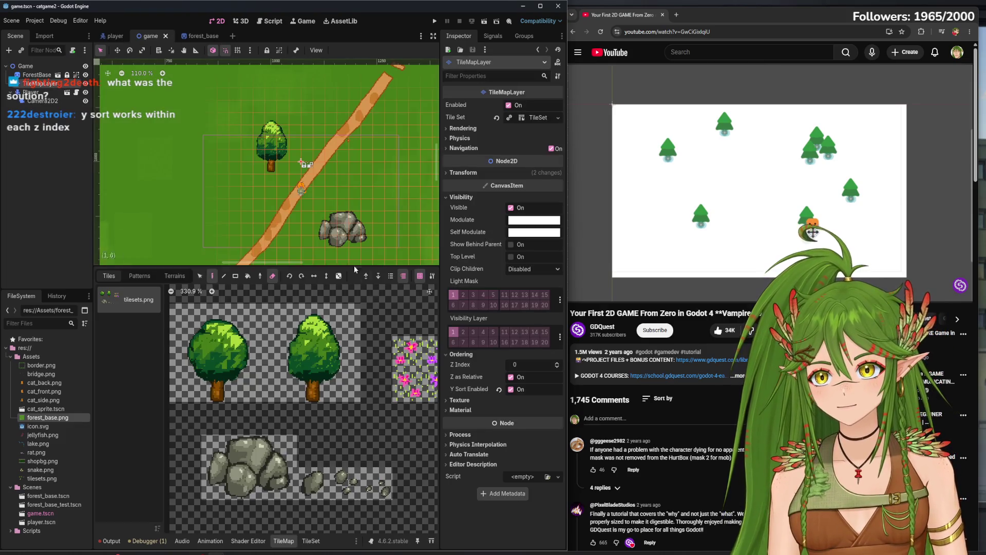
{"action": "left_click", "coordinate": [435, 21]}
{"action": "key", "text": "w"}
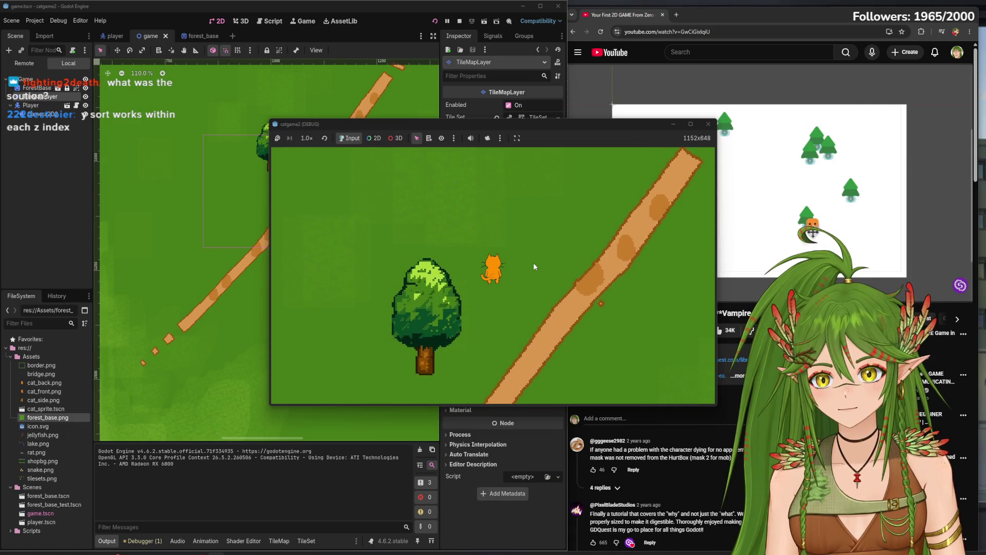
{"action": "key", "text": "s"}
{"action": "key", "text": "a"}
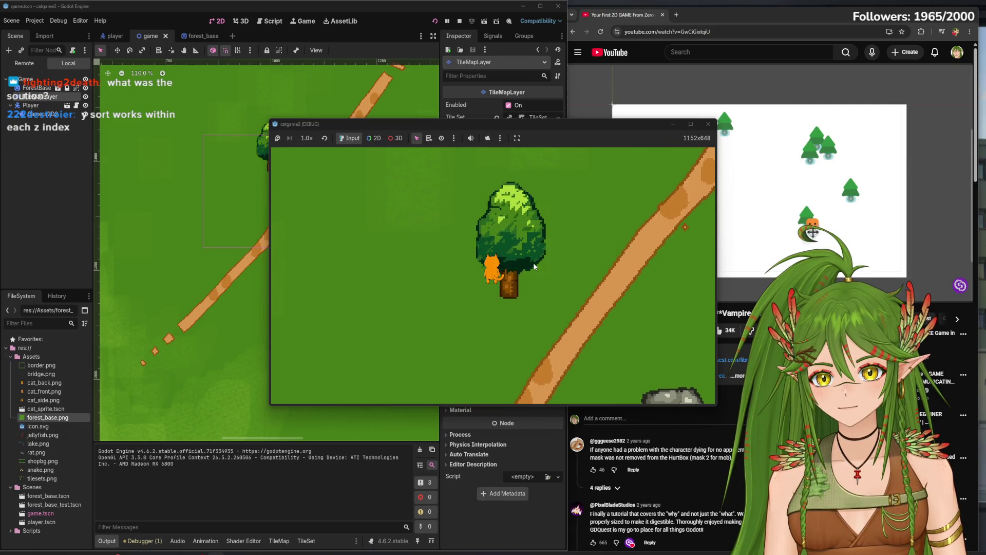
{"action": "key", "text": "w"}
{"action": "key", "text": "s"}
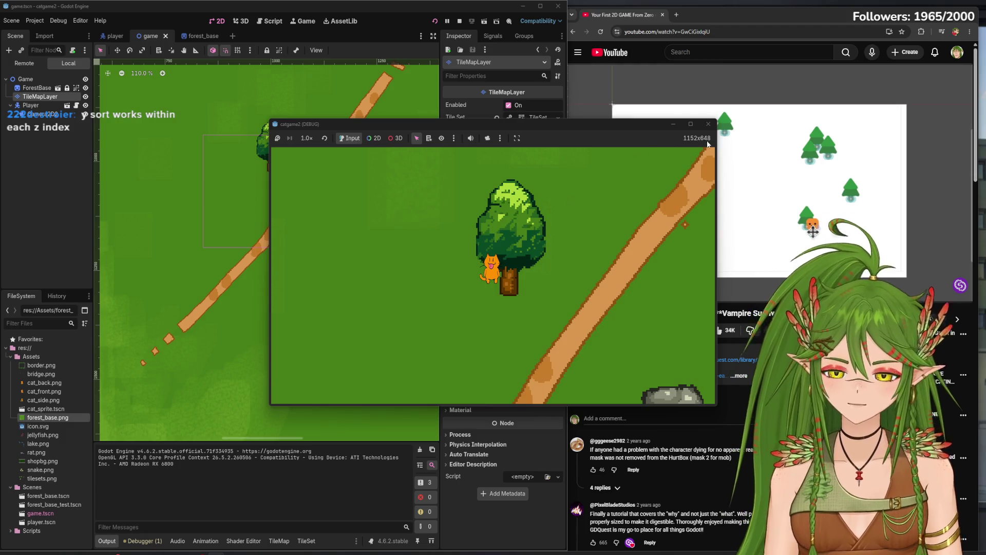
{"action": "left_click", "coordinate": [708, 126]}
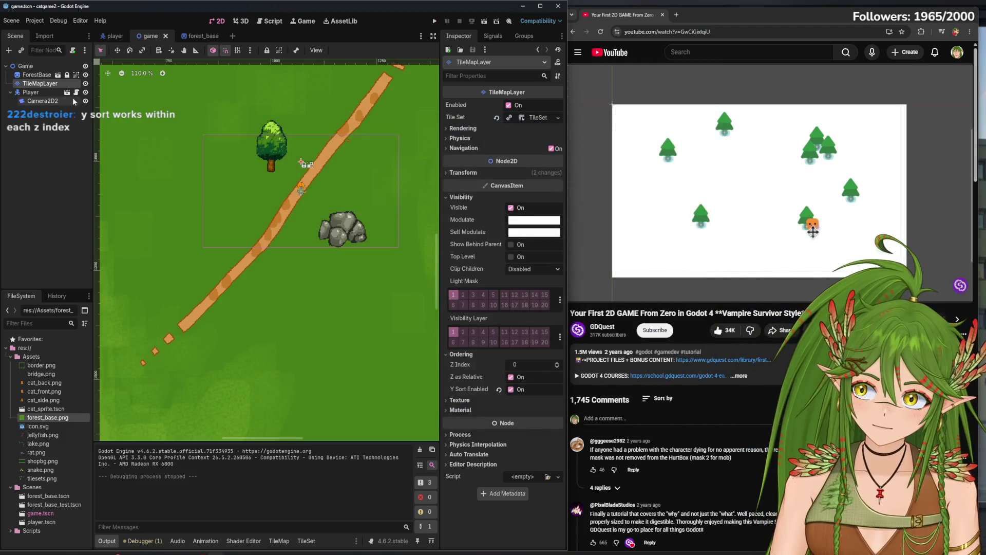
Set the TileSet painting property to Y Sort Origin with a value of 15
{"action": "left_click", "coordinate": [279, 541]}
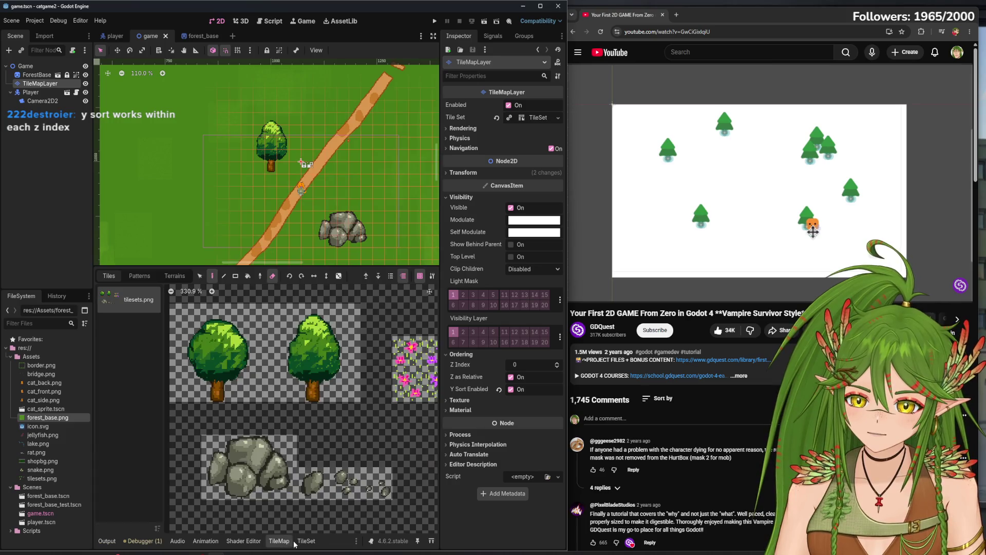
{"action": "left_click", "coordinate": [306, 541]}
{"action": "left_click", "coordinate": [237, 303]}
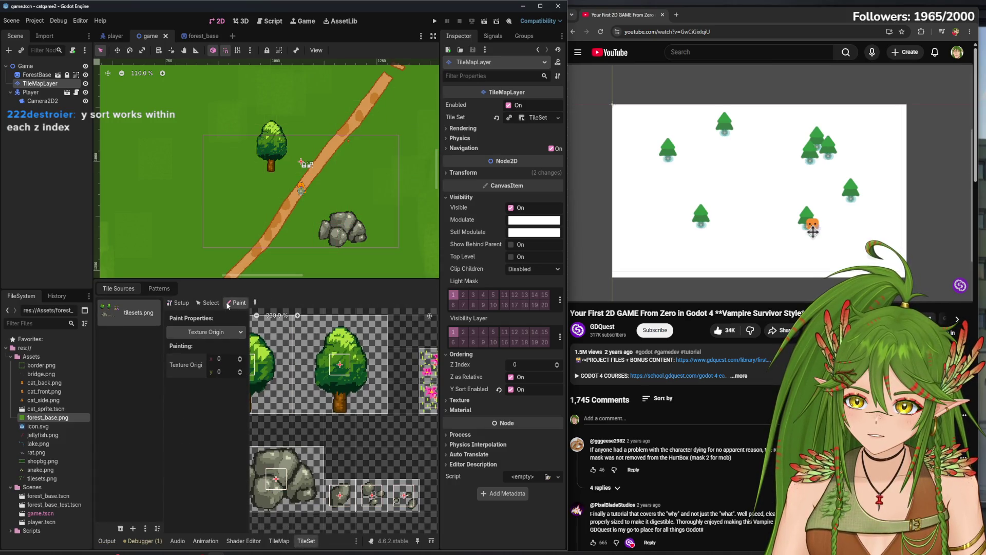
{"action": "left_click", "coordinate": [221, 339]}
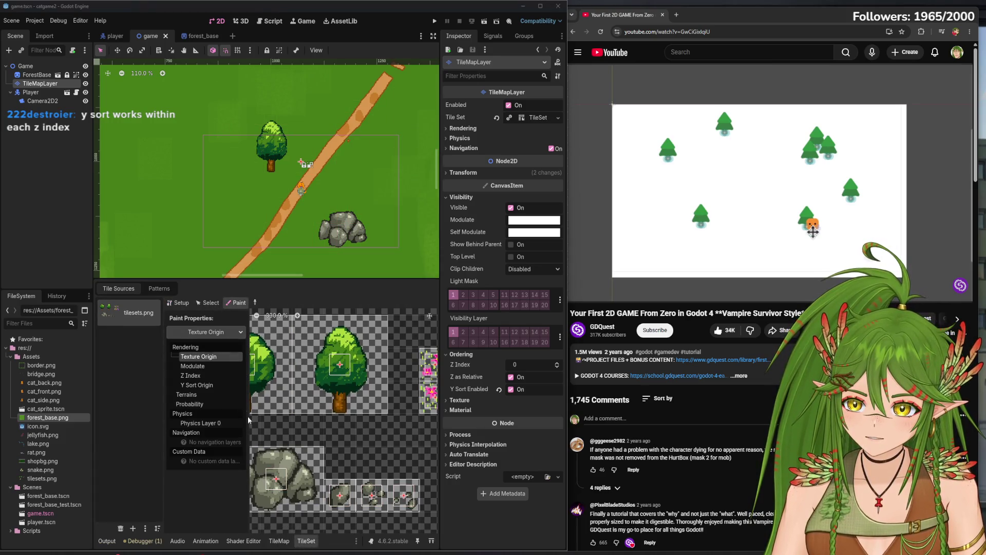
{"action": "left_click", "coordinate": [202, 384]}
{"action": "scroll", "coordinate": [347, 403], "scroll_direction": "up", "scroll_amount": 4}
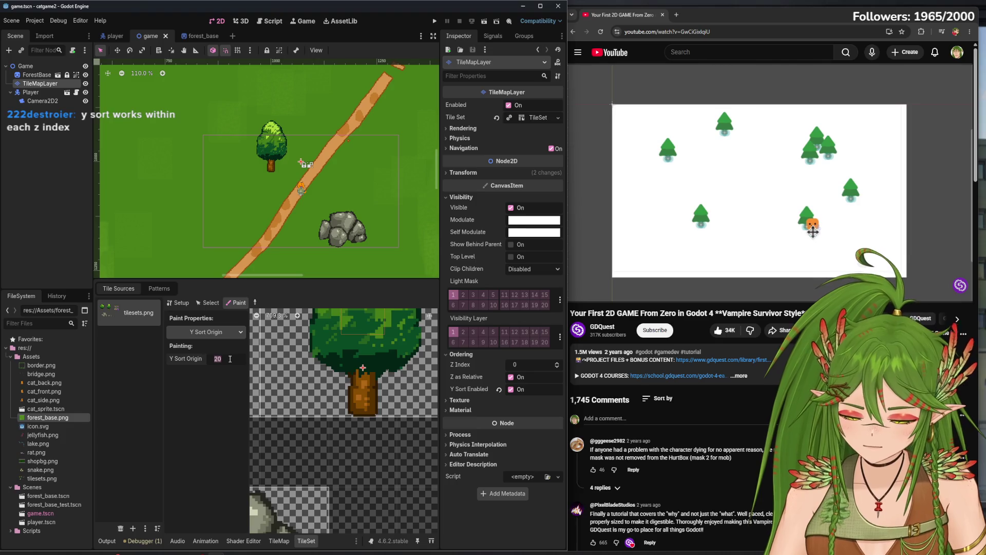
{"action": "type", "text": "5"}
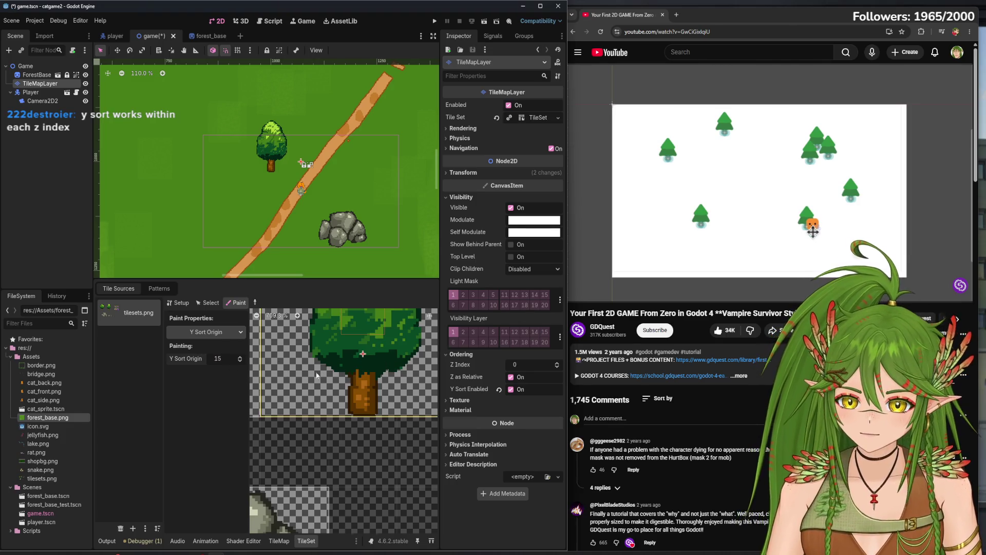
{"action": "scroll", "coordinate": [344, 370], "scroll_direction": "left", "scroll_amount": 2}
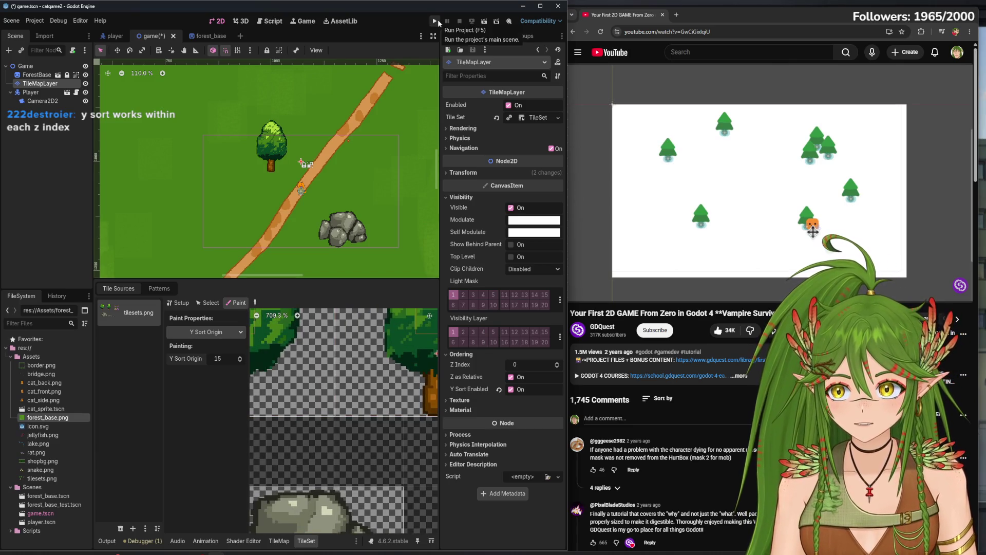
Test-run the game, walking the cat around the tree trunk to check sorting
{"action": "left_click", "coordinate": [437, 19]}
{"action": "key", "text": "w"}
{"action": "key", "text": "a"}
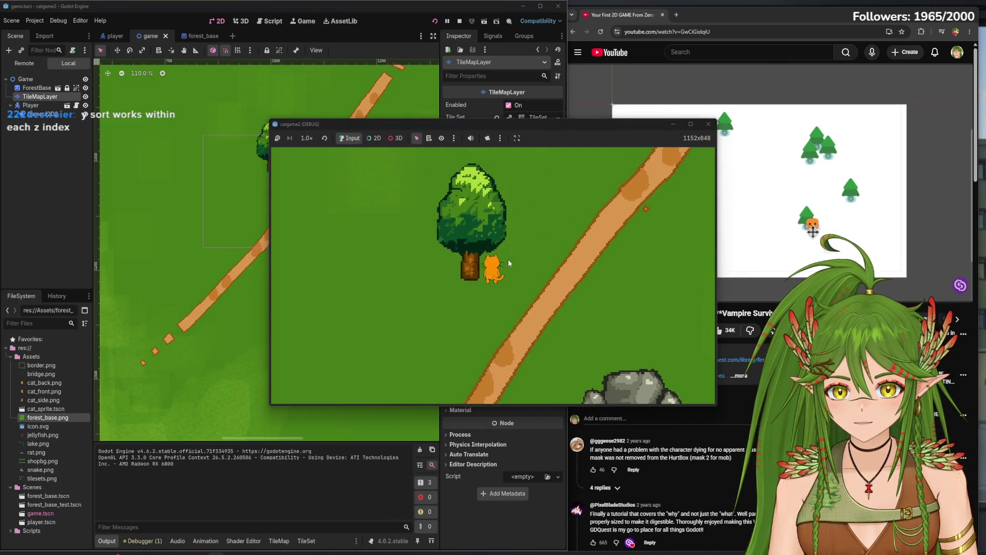
{"action": "key", "text": "w"}
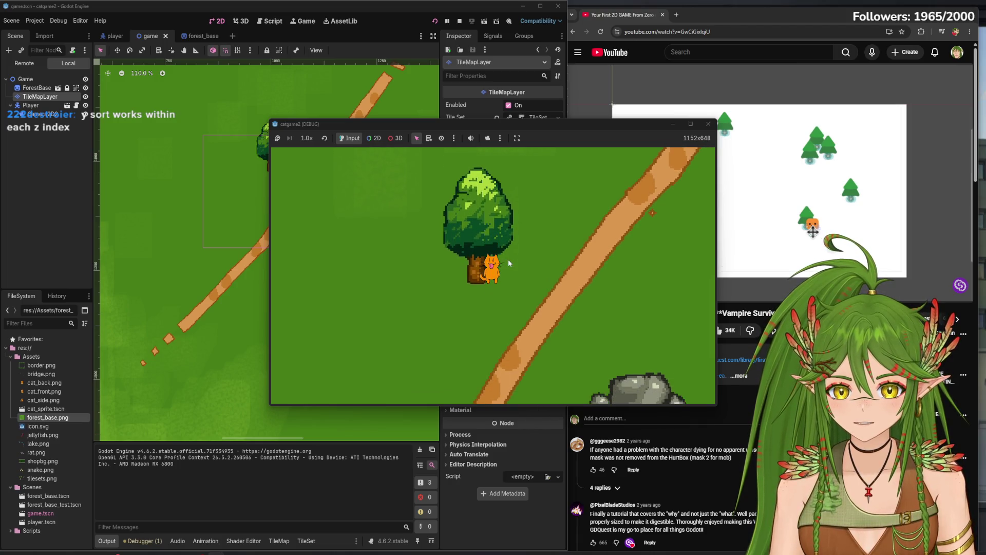
{"action": "key", "text": "s"}
{"action": "key", "text": "d"}
{"action": "key", "text": "a"}
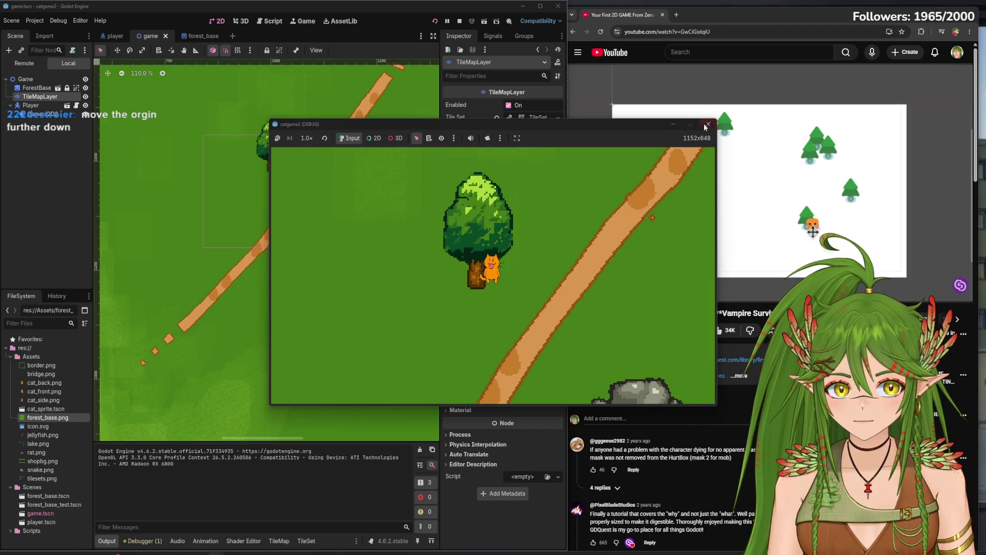
{"action": "left_click", "coordinate": [709, 124]}
Change the tree tile's Y Sort Origin to 27
{"action": "left_click", "coordinate": [306, 541]}
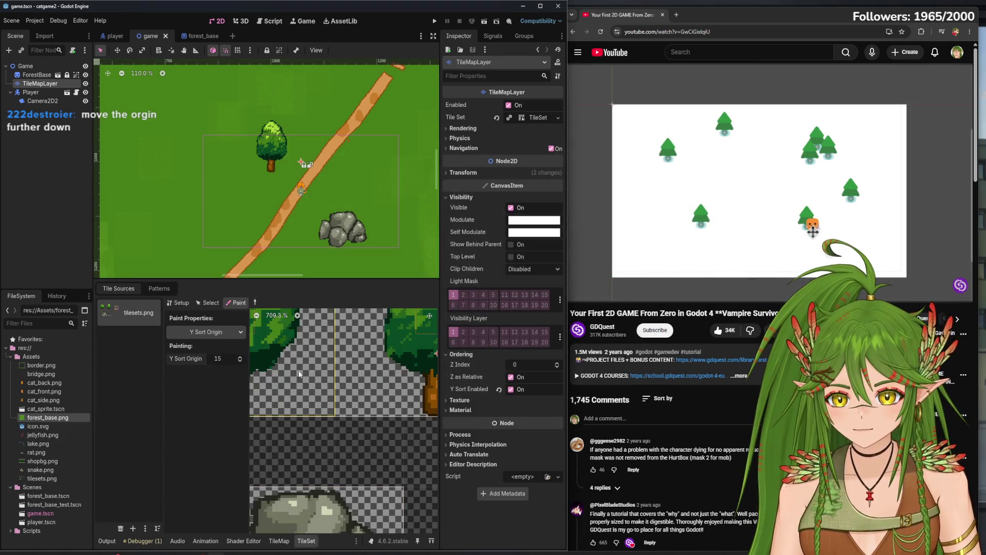
{"action": "left_click", "coordinate": [230, 358]}
{"action": "type", "text": "25"}
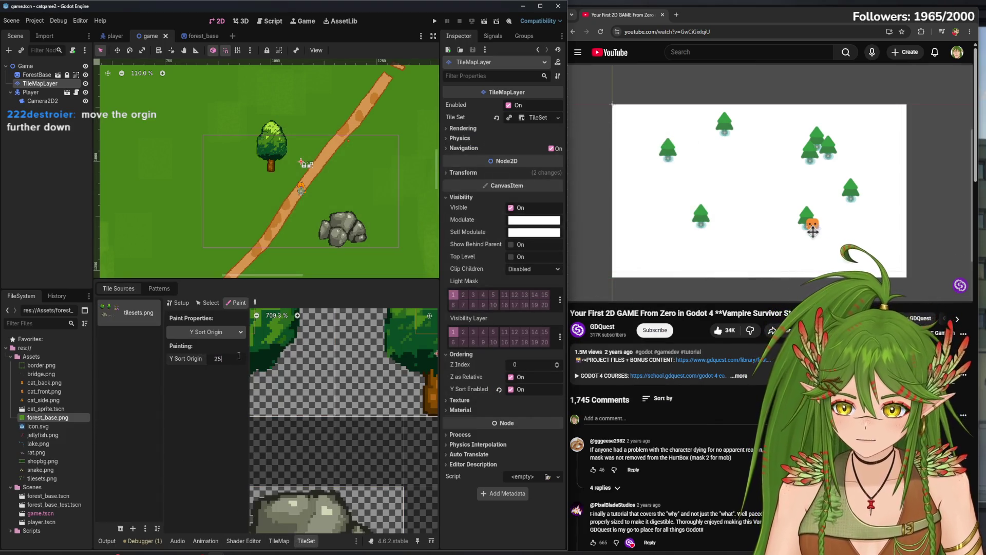
{"action": "left_click", "coordinate": [354, 380]}
{"action": "left_click", "coordinate": [323, 376]}
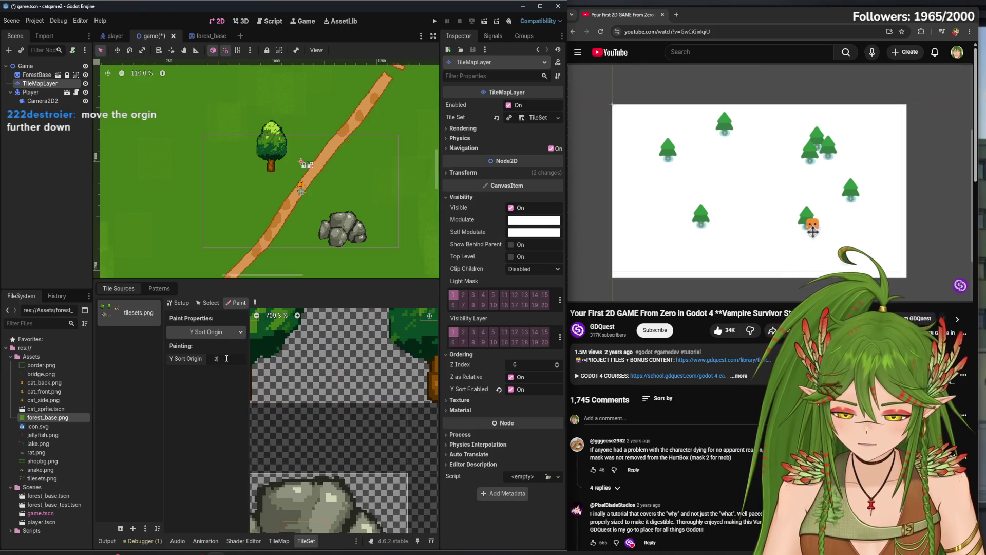
{"action": "type", "text": "7"}
{"action": "key", "text": "Return"}
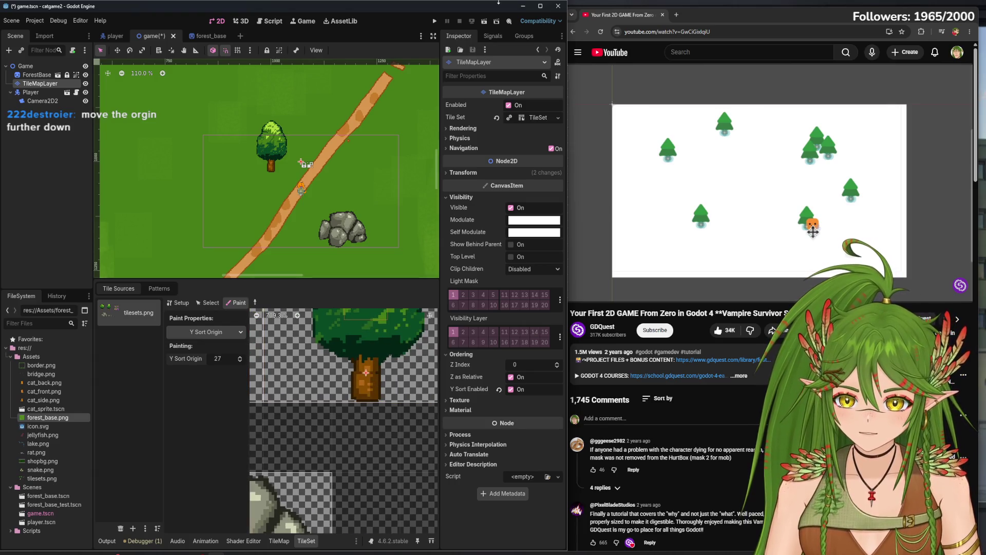
Run the game and walk the cat down past the tree, then up behind the trunk
{"action": "left_click", "coordinate": [434, 23]}
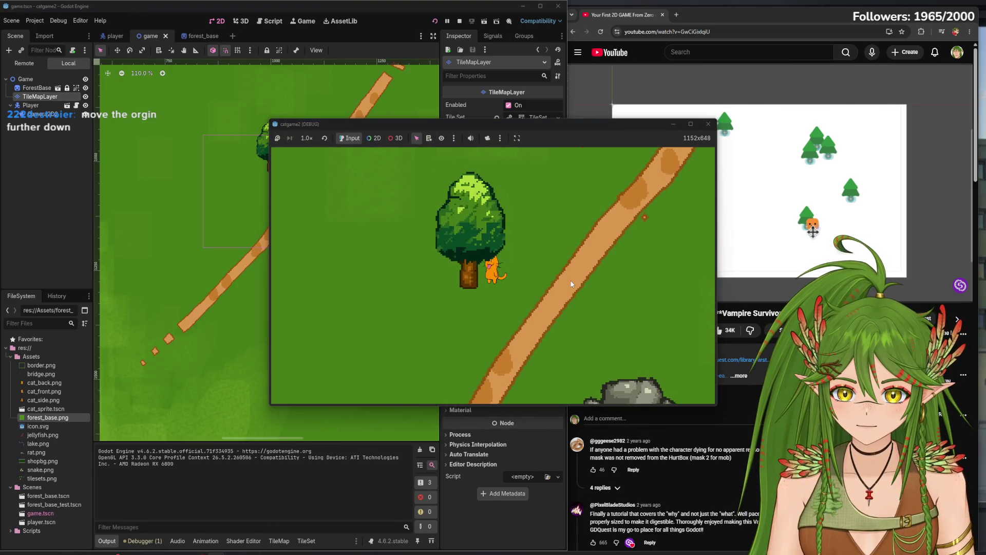
{"action": "key", "text": "Down"}
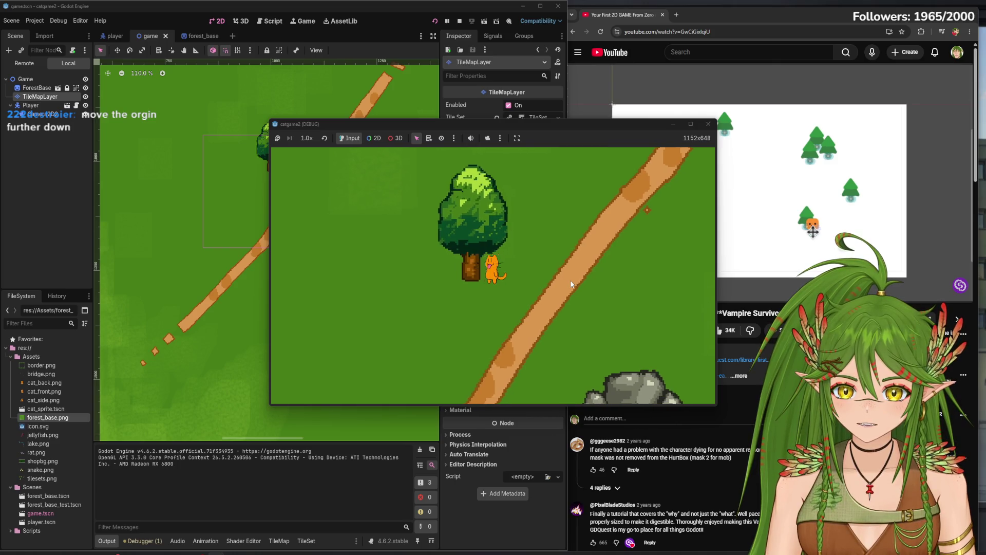
{"action": "key", "text": "Up"}
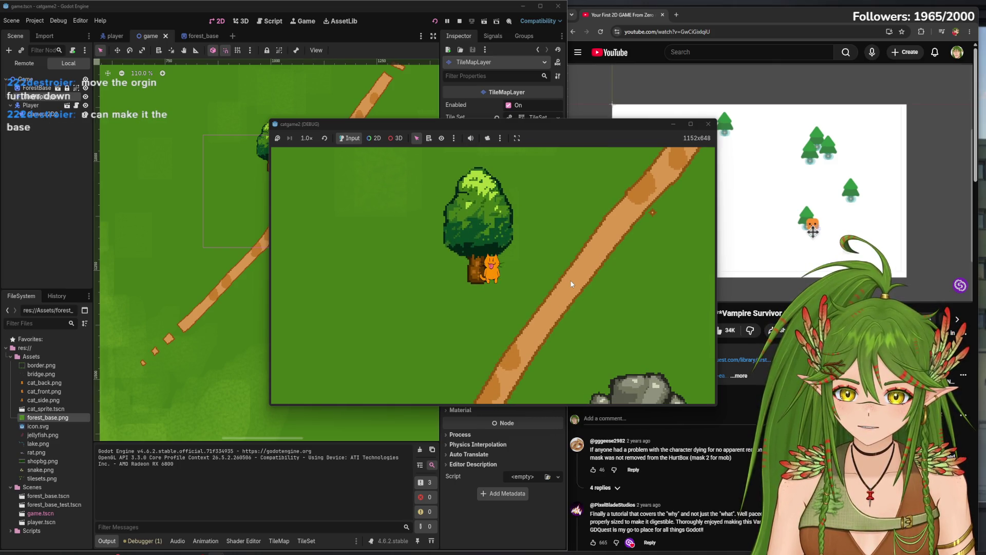
{"action": "key", "text": "Left"}
{"action": "key", "text": "Right"}
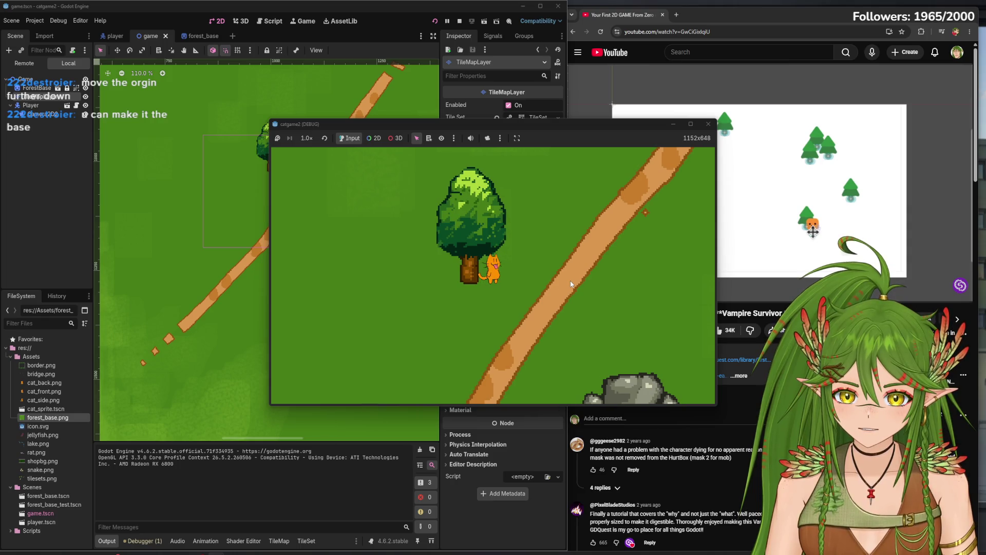
{"action": "key", "text": "Right"}
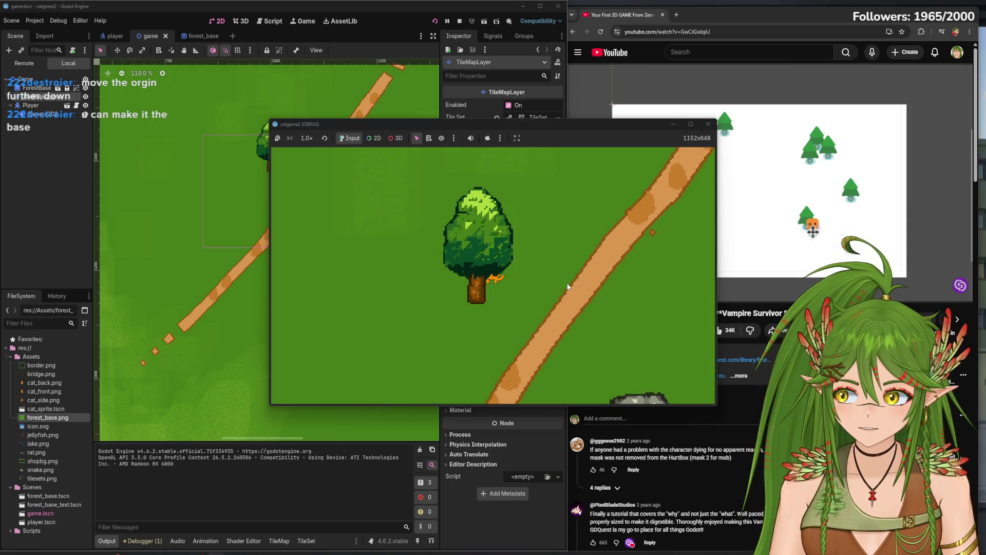
{"action": "key", "text": "Up"}
{"action": "key", "text": "Left"}
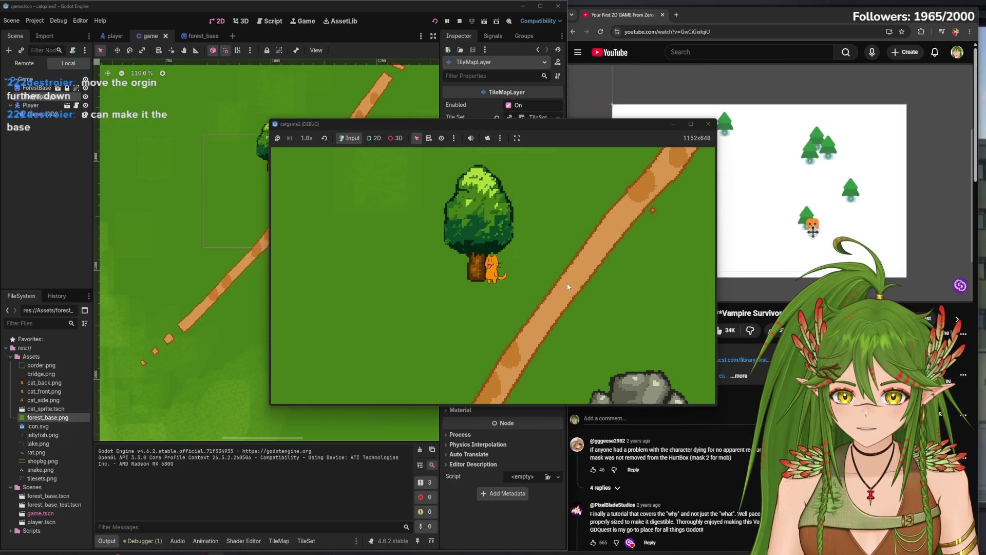
Walk the cat in front of and behind the trunk again, then stop the game with F8
{"action": "key", "text": "Down"}
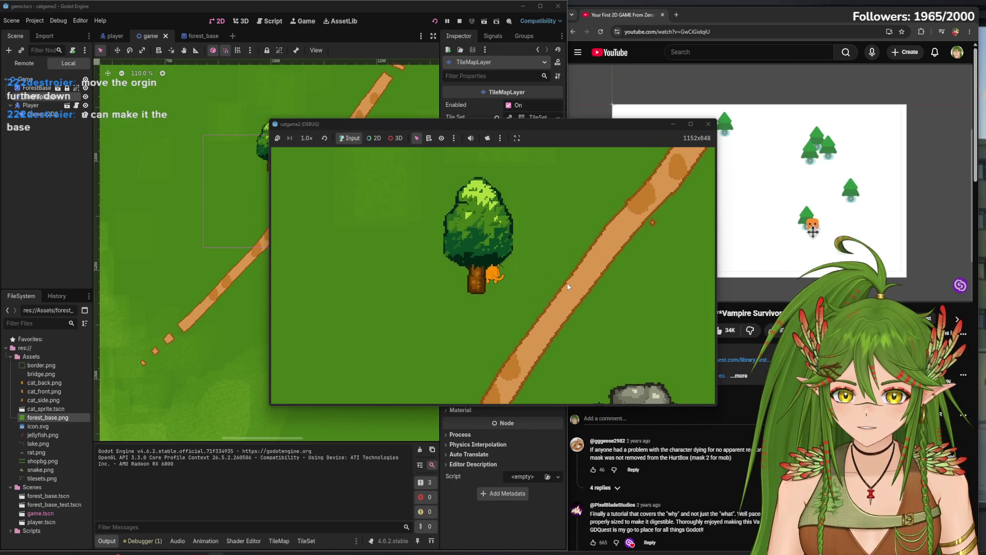
{"action": "key", "text": "Right"}
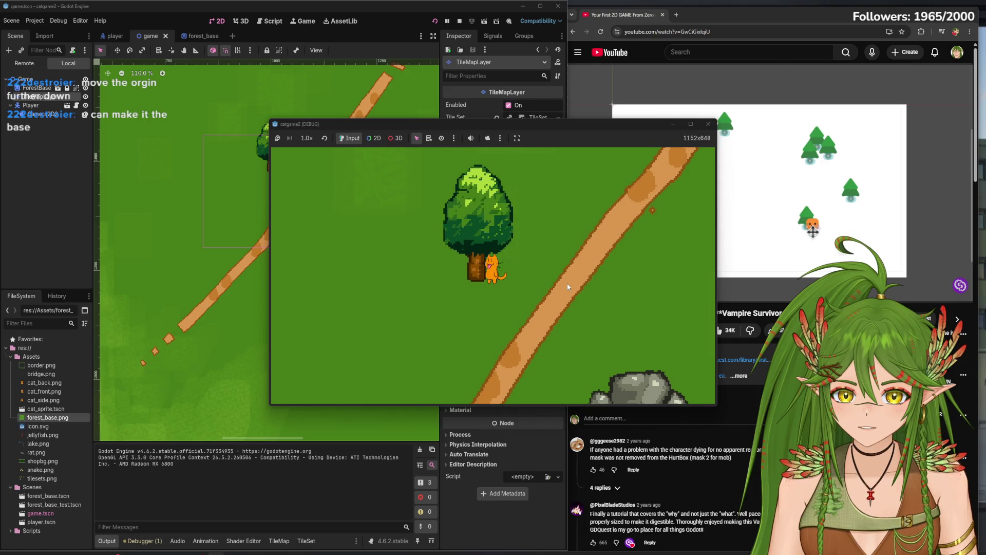
{"action": "key", "text": "Left"}
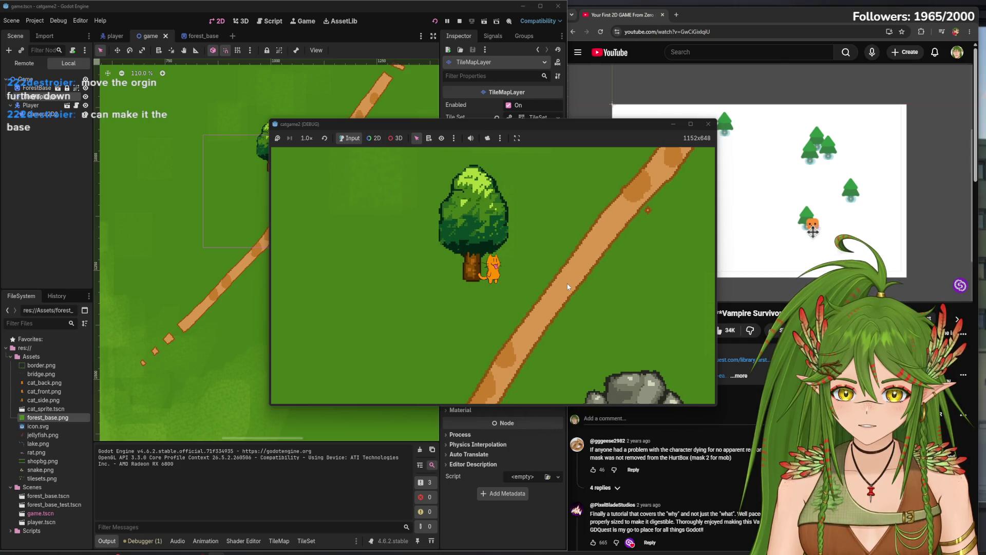
{"action": "key", "text": "Left"}
{"action": "key", "text": "Down"}
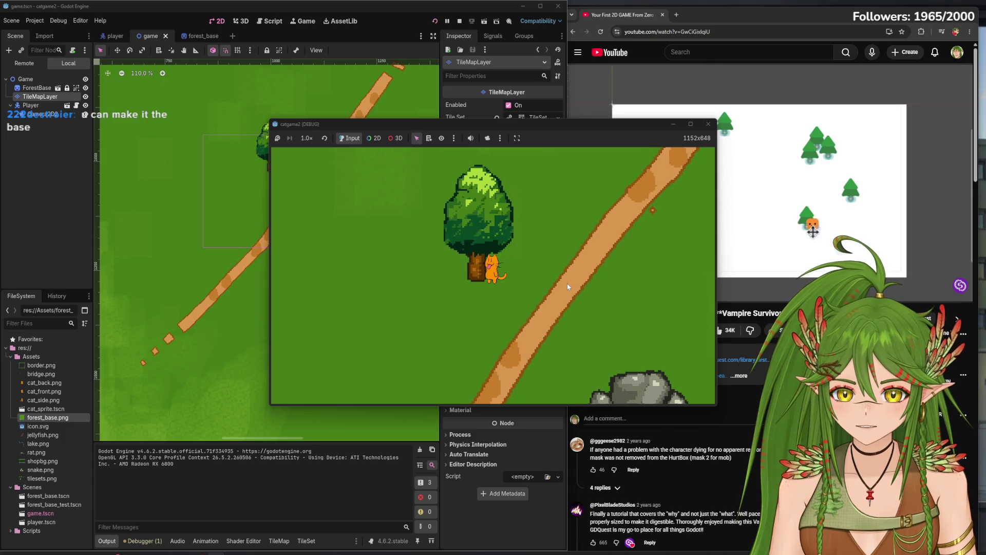
{"action": "key", "text": "Up"}
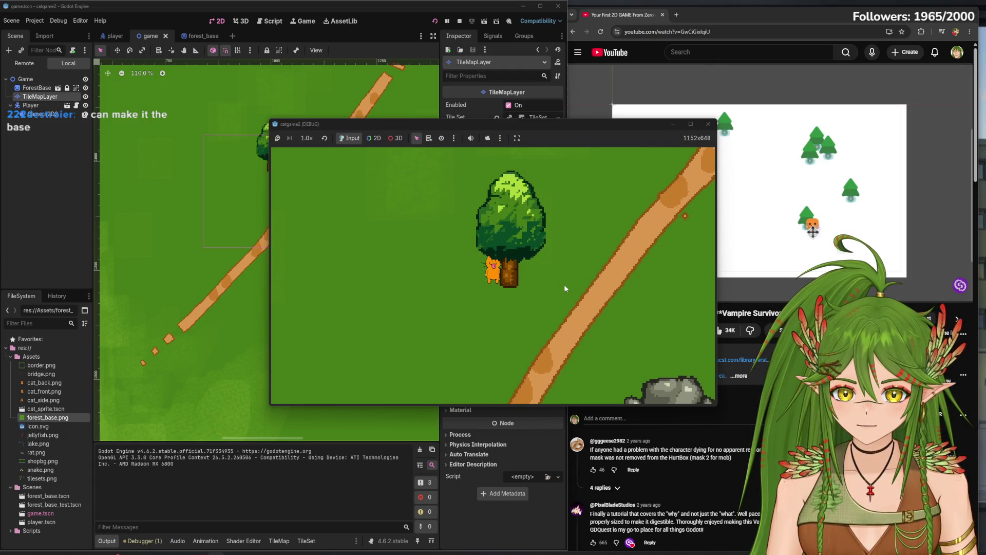
{"action": "key", "text": "Down"}
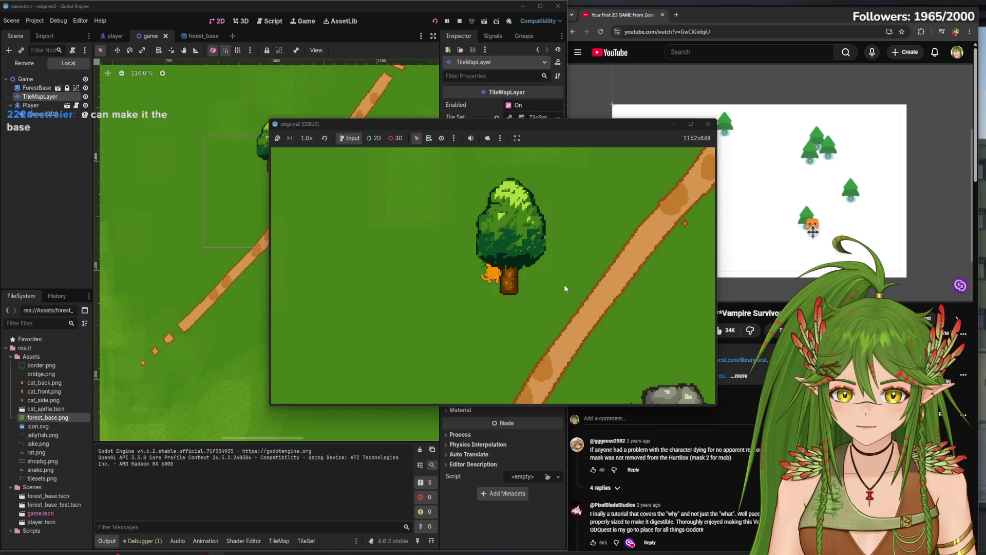
{"action": "key", "text": "Up"}
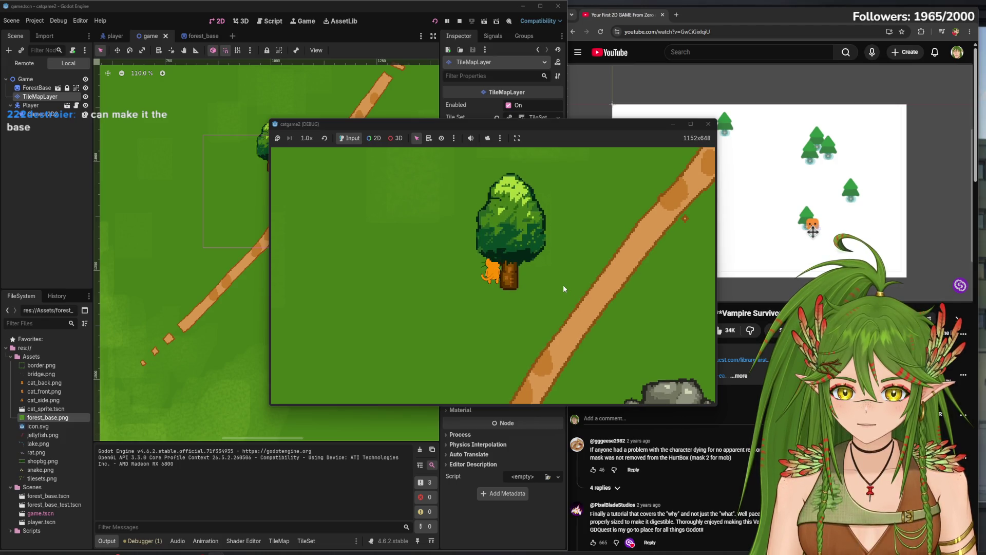
{"action": "key", "text": "Up"}
{"action": "key", "text": "Right"}
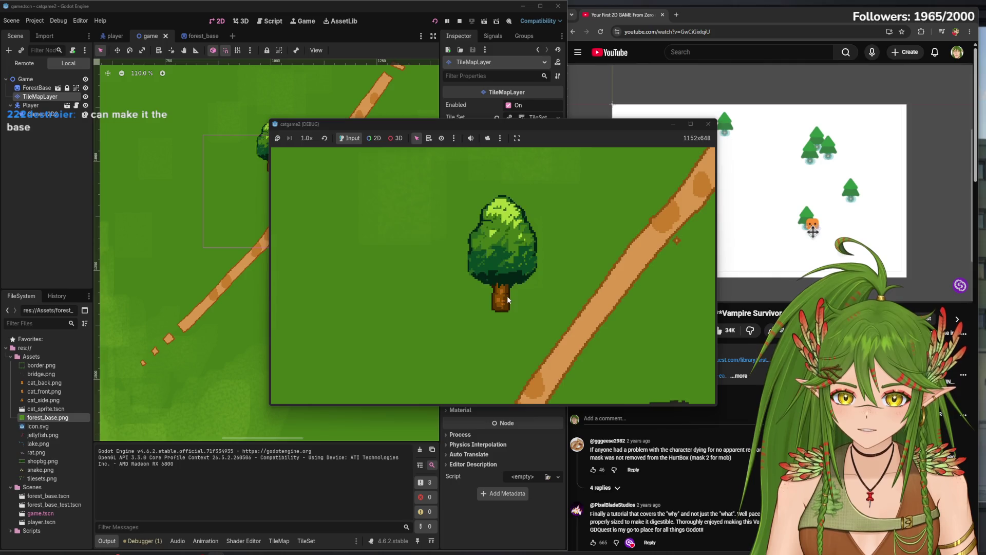
{"action": "key", "text": "Down"}
{"action": "key", "text": "Left"}
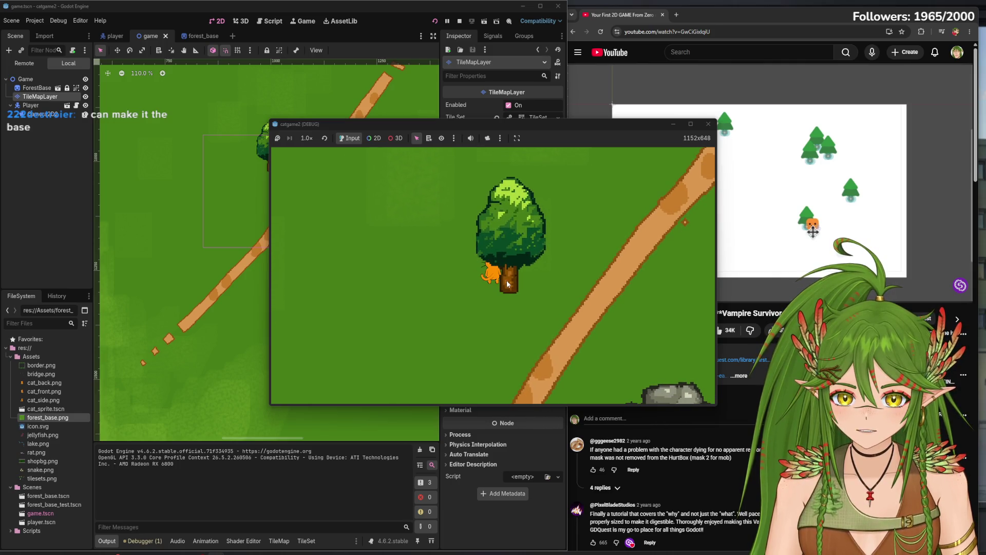
{"action": "key", "text": "Down"}
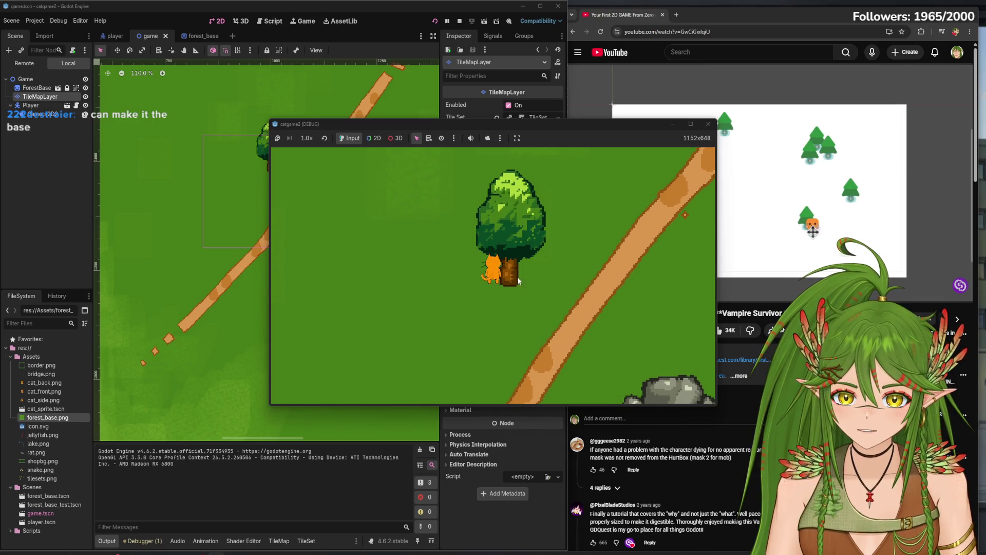
{"action": "key", "text": "F8"}
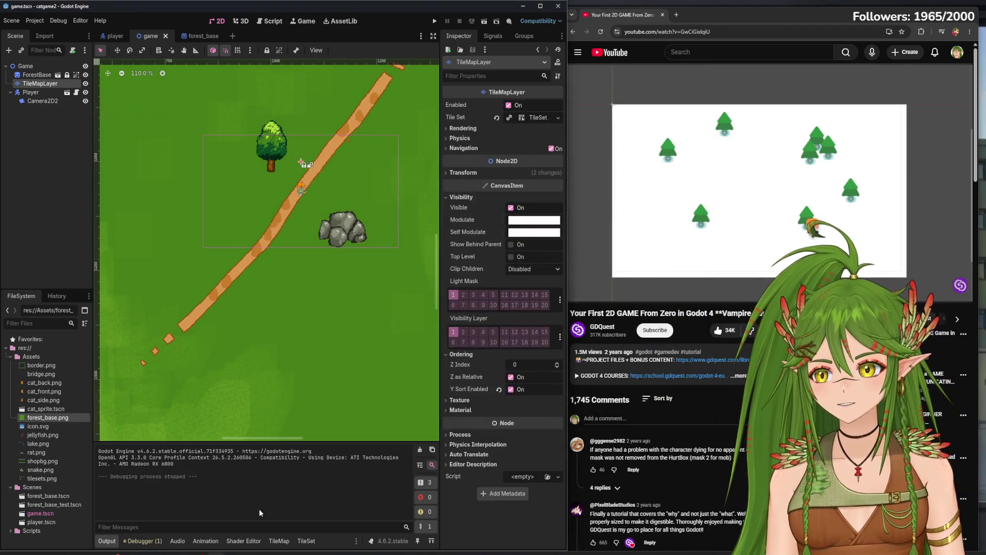
In the TileSet Paint tab, choose Physics Layer 0 as the property to paint
{"action": "left_click", "coordinate": [306, 541]}
{"action": "left_click", "coordinate": [206, 332]}
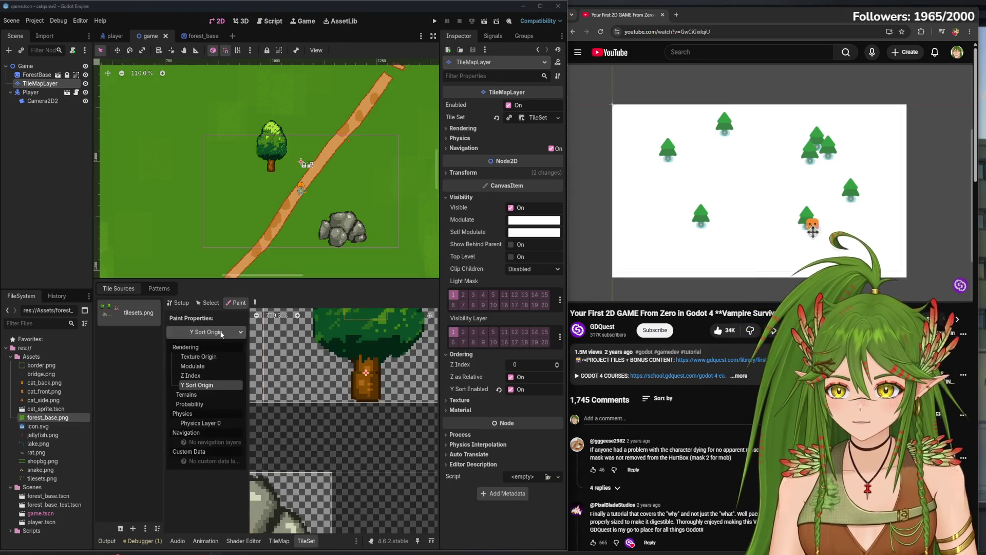
{"action": "left_click", "coordinate": [205, 424]}
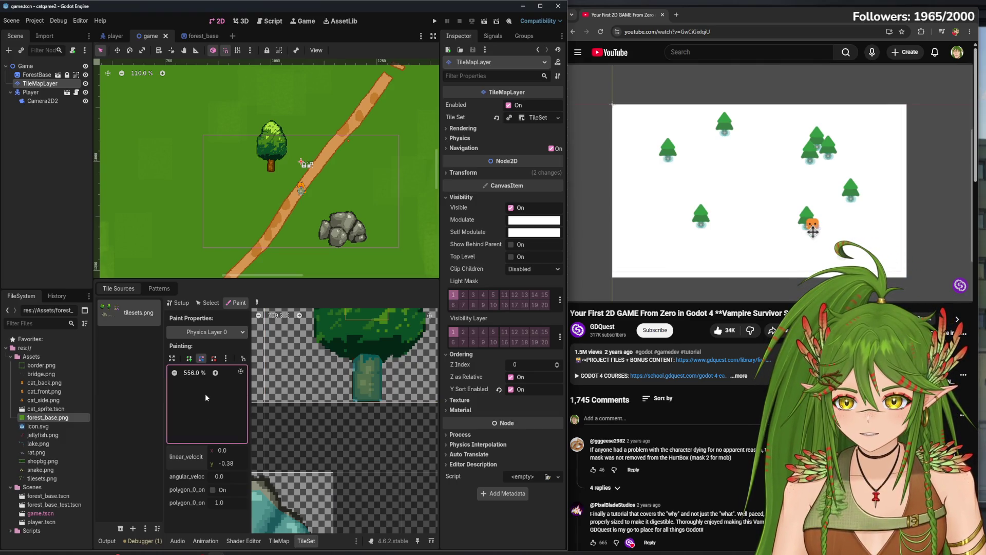
Pull the tree tile's collision polygon points down to the trunk base and save the scene
{"action": "scroll", "coordinate": [209, 406], "scroll_direction": "up", "scroll_amount": 10}
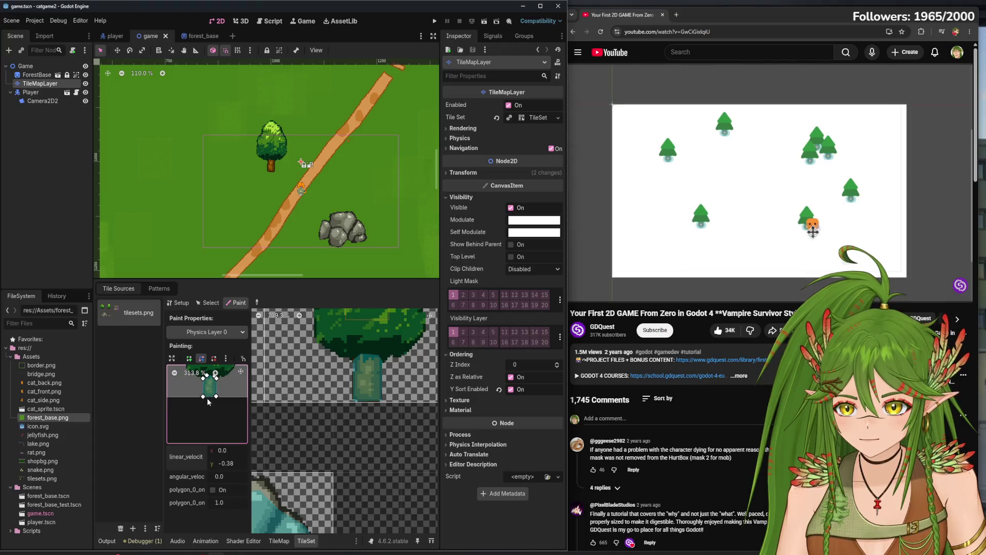
{"action": "scroll", "coordinate": [210, 393], "scroll_direction": "up", "scroll_amount": 12}
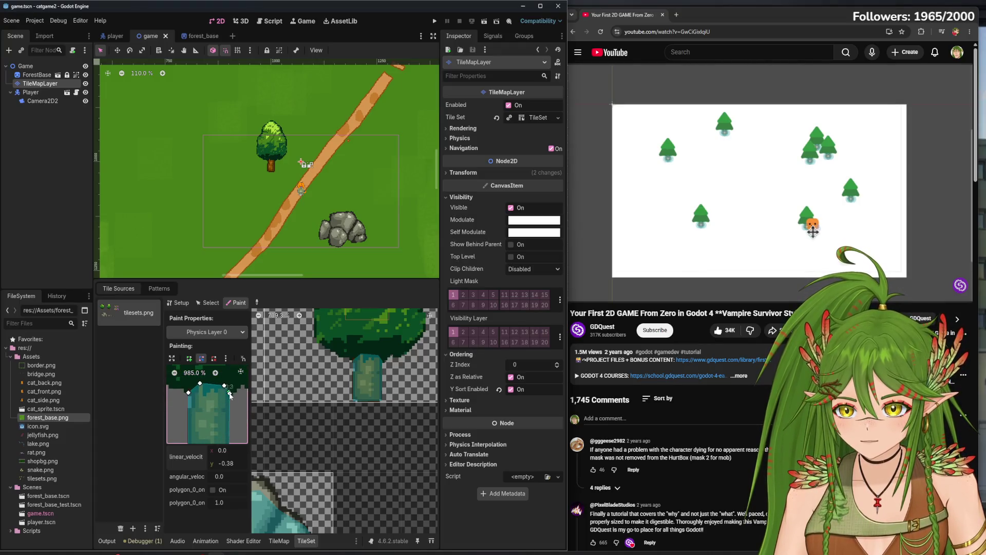
{"action": "left_click_drag", "start_coordinate": [230, 406], "coordinate": [227, 422]}
{"action": "left_click_drag", "start_coordinate": [224, 385], "coordinate": [226, 419]}
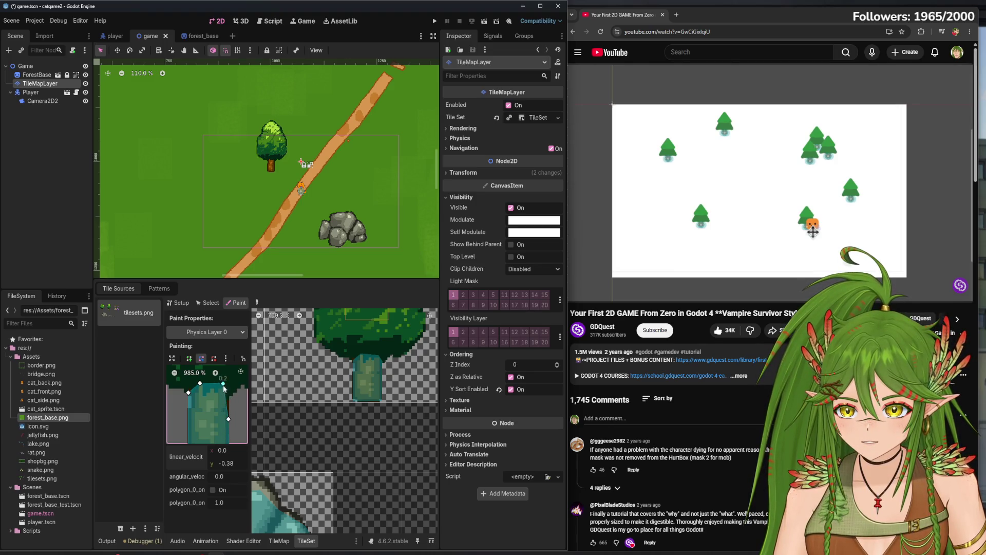
{"action": "mouse_move", "coordinate": [200, 383]}
{"action": "left_mouse_down"}
{"action": "mouse_move", "coordinate": [190, 419]}
{"action": "mouse_move", "coordinate": [208, 420]}
{"action": "left_mouse_up"}
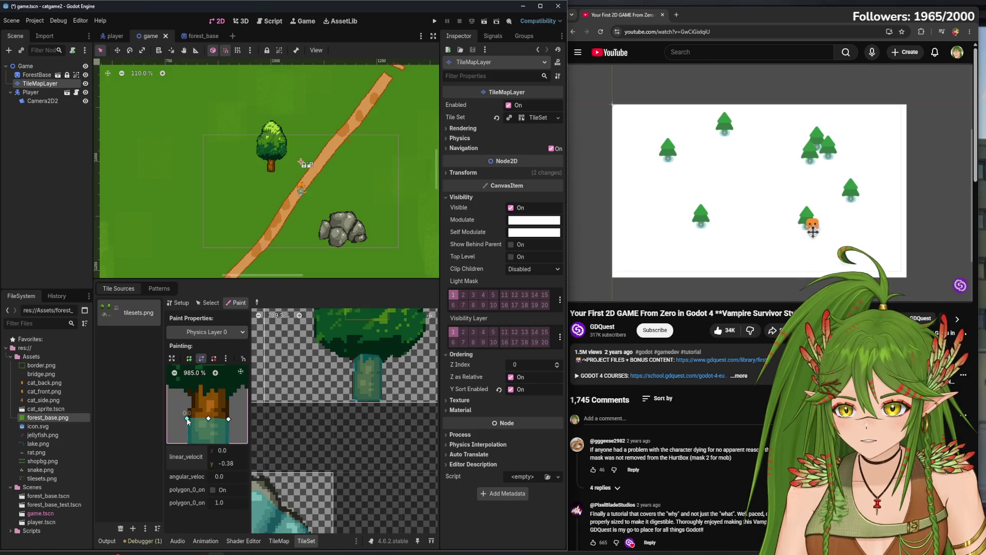
{"action": "key", "text": "ctrl+s"}
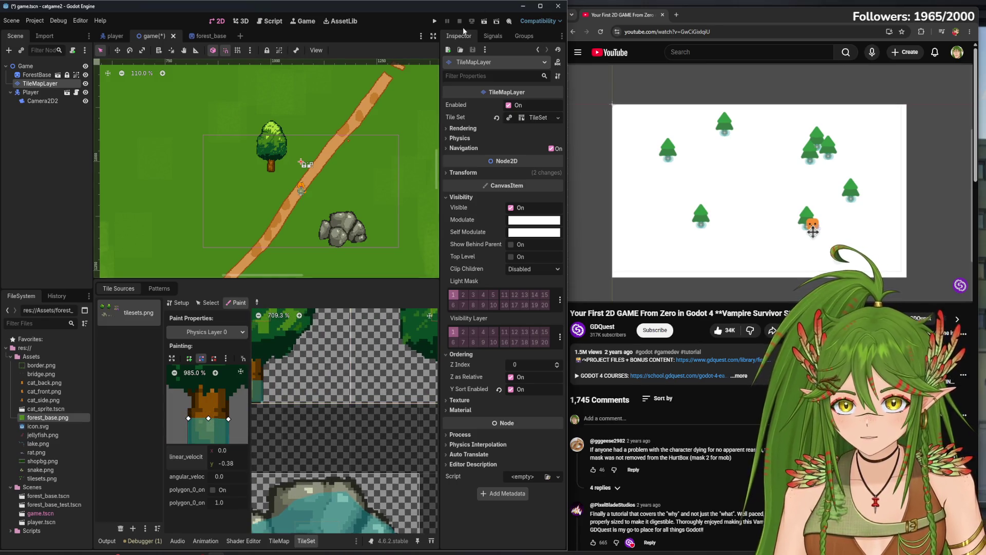
Run the game and walk the cat into and around the tree trunk to test its collision
{"action": "left_click", "coordinate": [435, 21]}
{"action": "key", "text": "Up"}
{"action": "key", "text": "Left"}
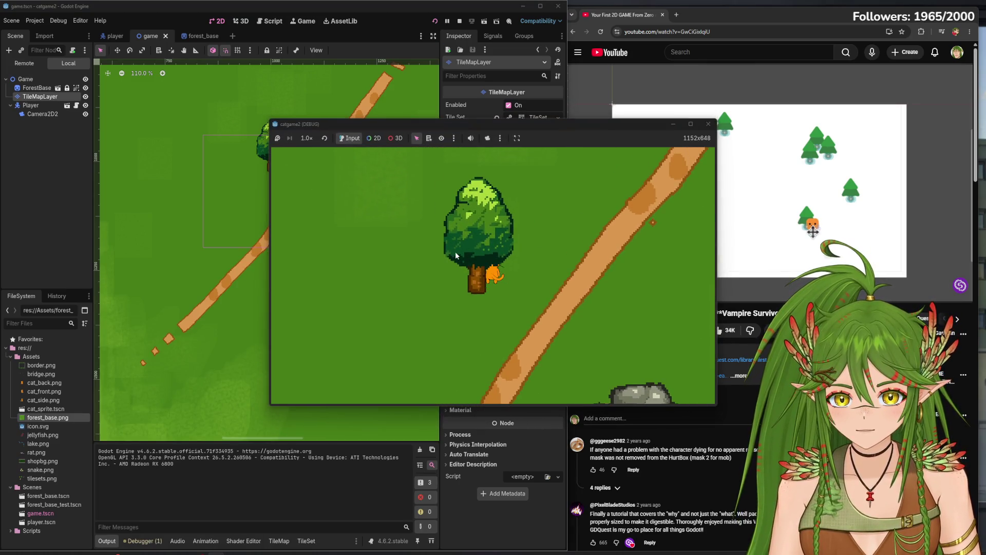
{"action": "key", "text": "Left"}
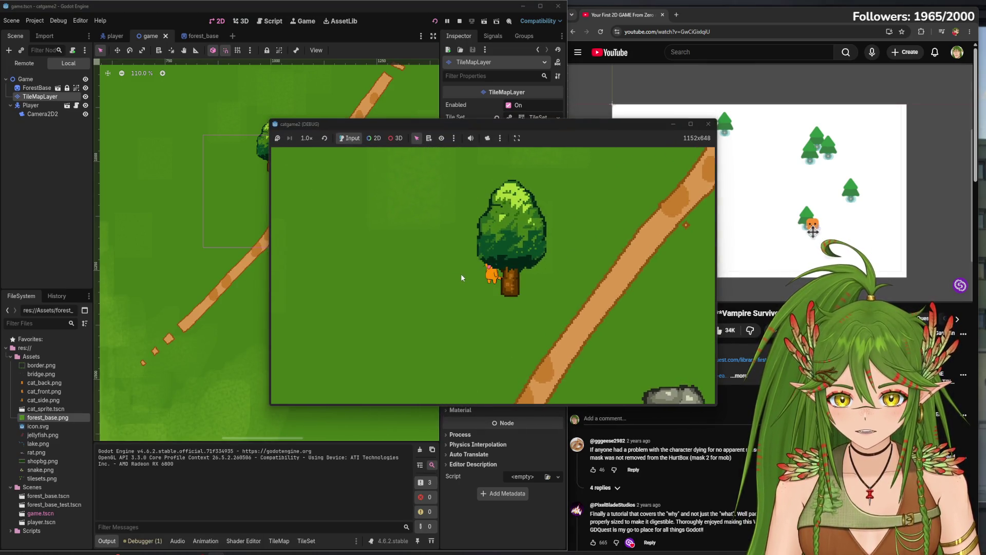
{"action": "key", "text": "Right"}
{"action": "key", "text": "Left"}
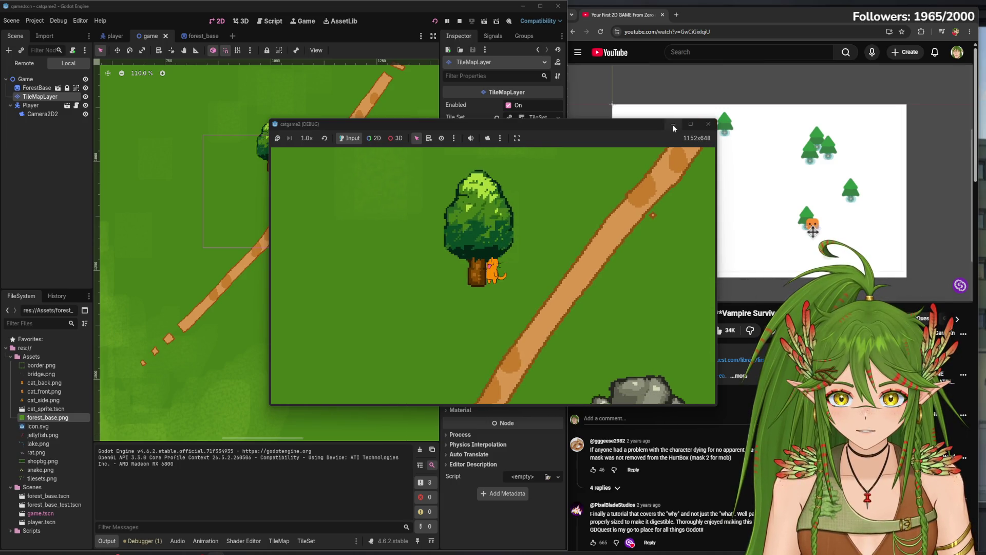
{"action": "key", "text": "Down"}
{"action": "key", "text": "Up"}
{"action": "key", "text": "Up"}
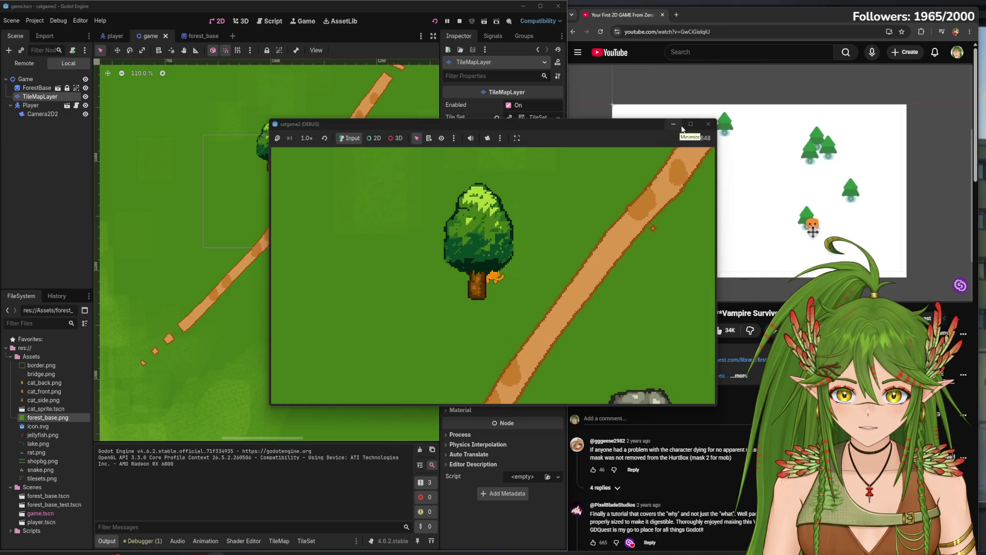
{"action": "key", "text": "Left"}
{"action": "key", "text": "Right"}
Back in the TileSet editor, drag the polygon's right trunk point lower into a thin strip
{"action": "left_click", "coordinate": [674, 124]}
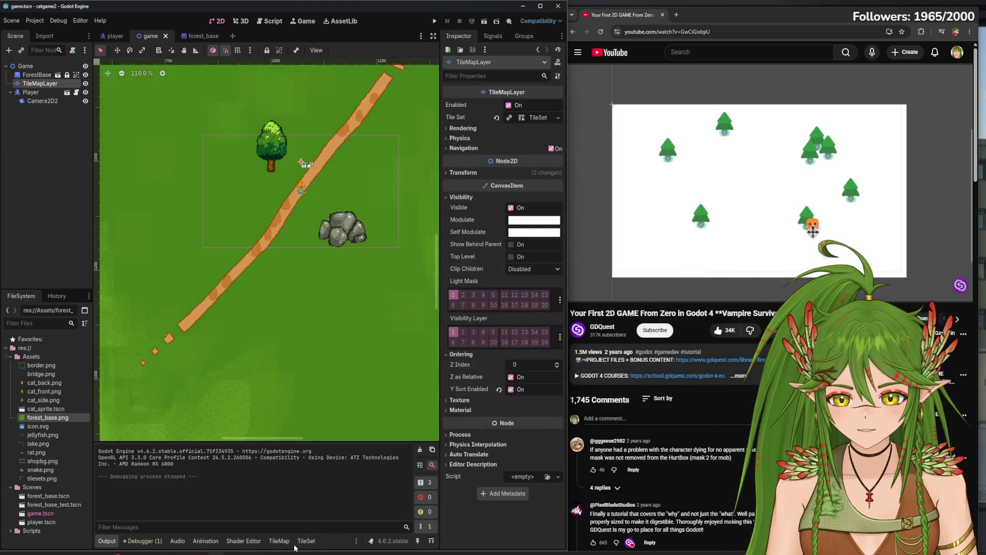
{"action": "left_click", "coordinate": [306, 541]}
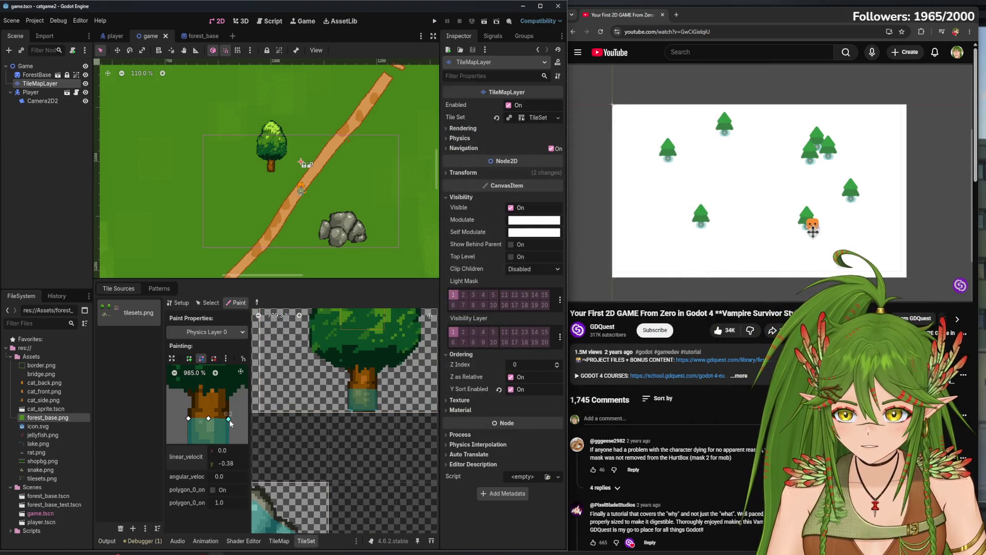
{"action": "mouse_move", "coordinate": [228, 419]}
{"action": "left_mouse_down"}
{"action": "mouse_move", "coordinate": [229, 430]}
{"action": "mouse_move", "coordinate": [188, 429]}
{"action": "left_mouse_up"}
Run the game and walk the cat into, behind and back in front of the tree trunk
{"action": "key", "text": "F5"}
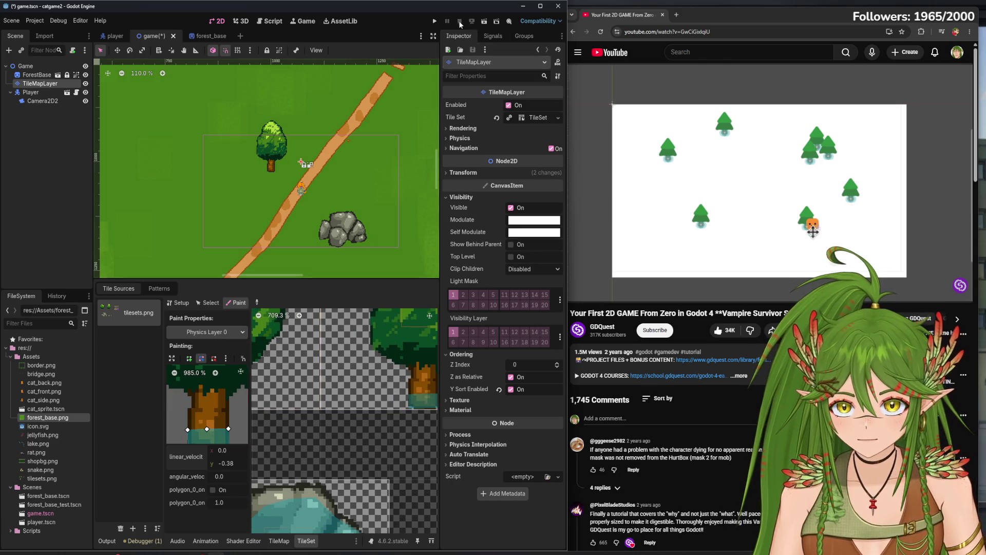
{"action": "key", "text": "Up"}
{"action": "key", "text": "Left"}
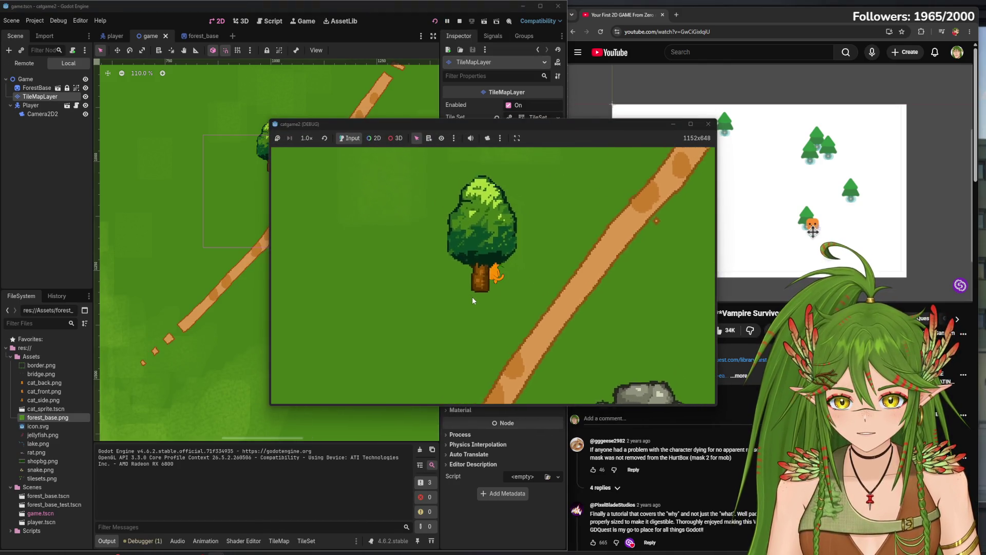
{"action": "key", "text": "Down"}
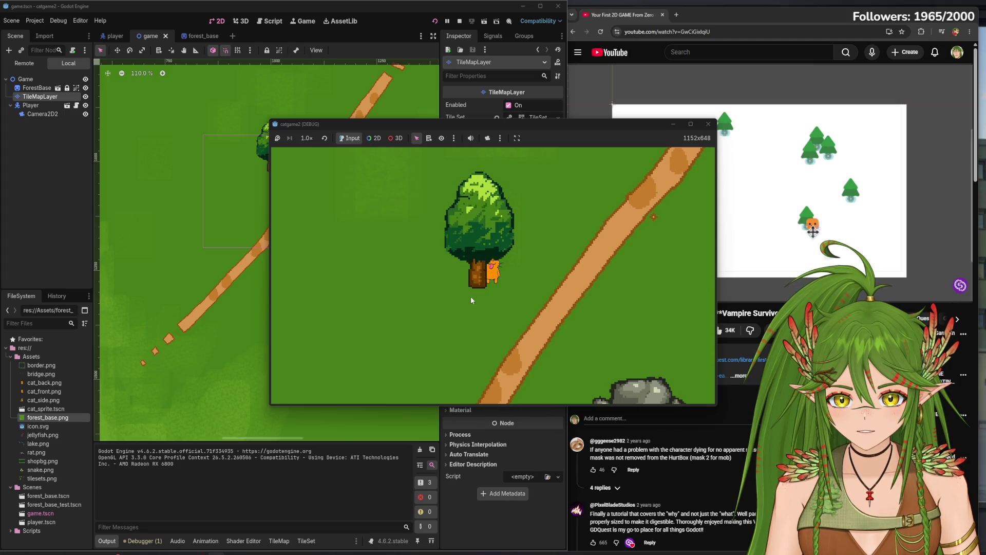
{"action": "key", "text": "Left"}
{"action": "key", "text": "Right"}
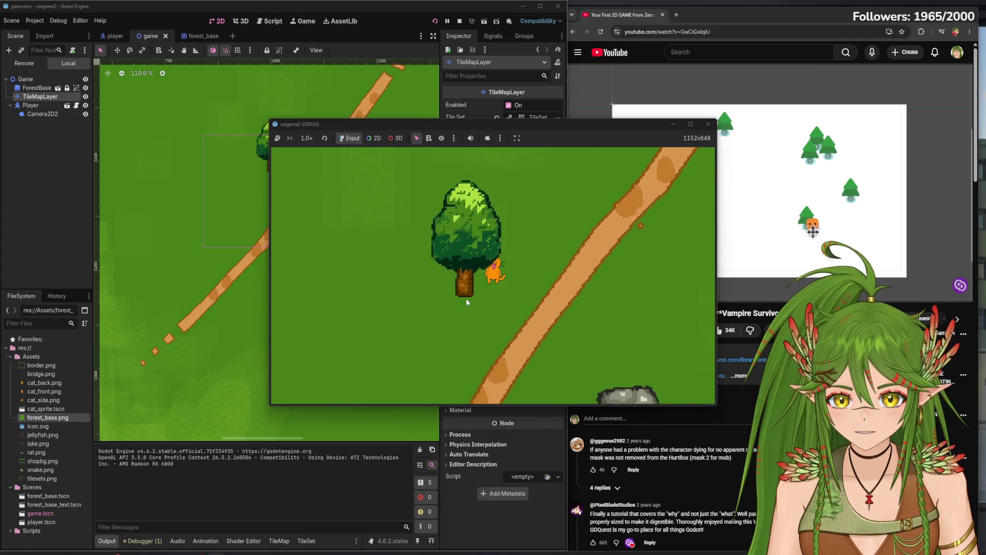
{"action": "key", "text": "Left"}
{"action": "key", "text": "Right"}
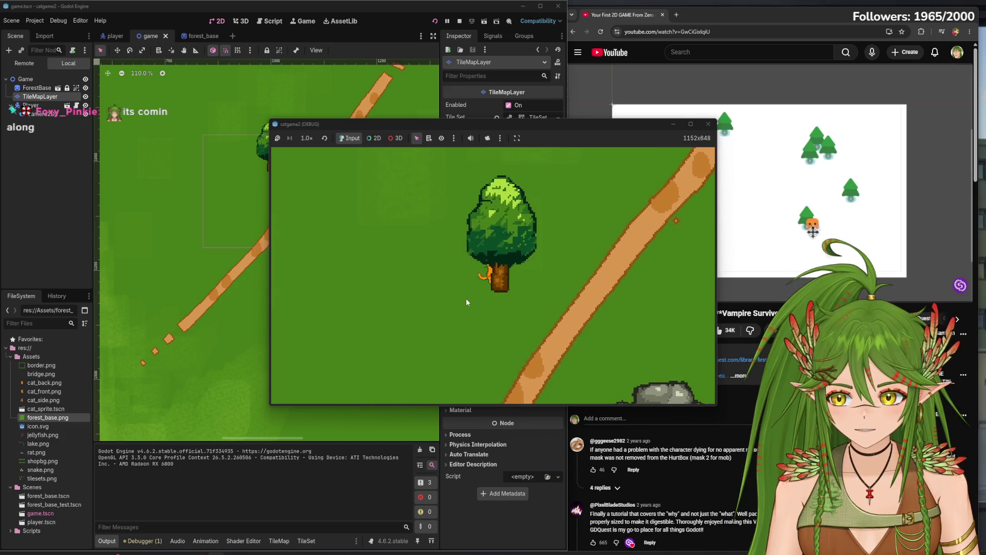
{"action": "key", "text": "Down"}
{"action": "key", "text": "Left"}
Walk the cat around the rock and up along the path, then stop the game
{"action": "key", "text": "Right"}
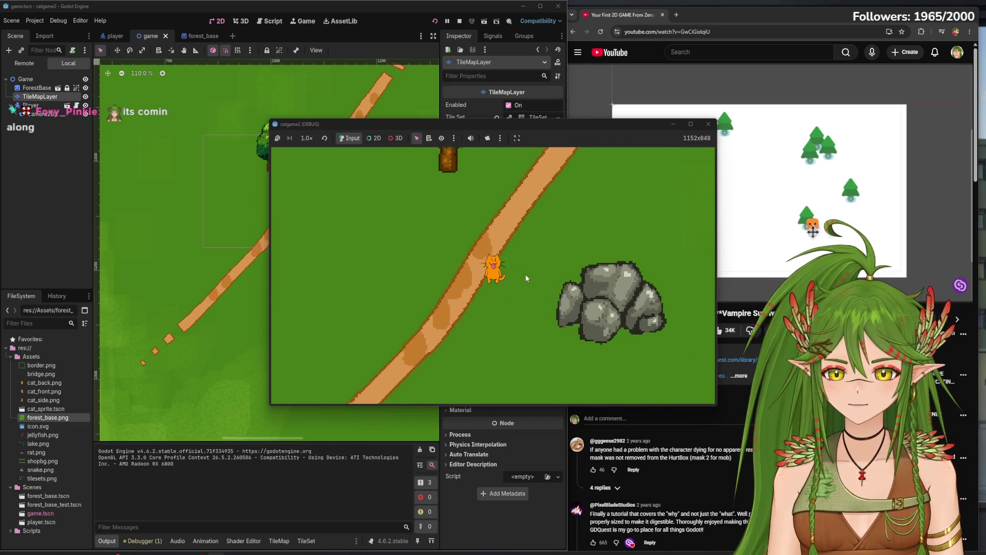
{"action": "key", "text": "Up"}
{"action": "key", "text": "Right"}
{"action": "key", "text": "Down"}
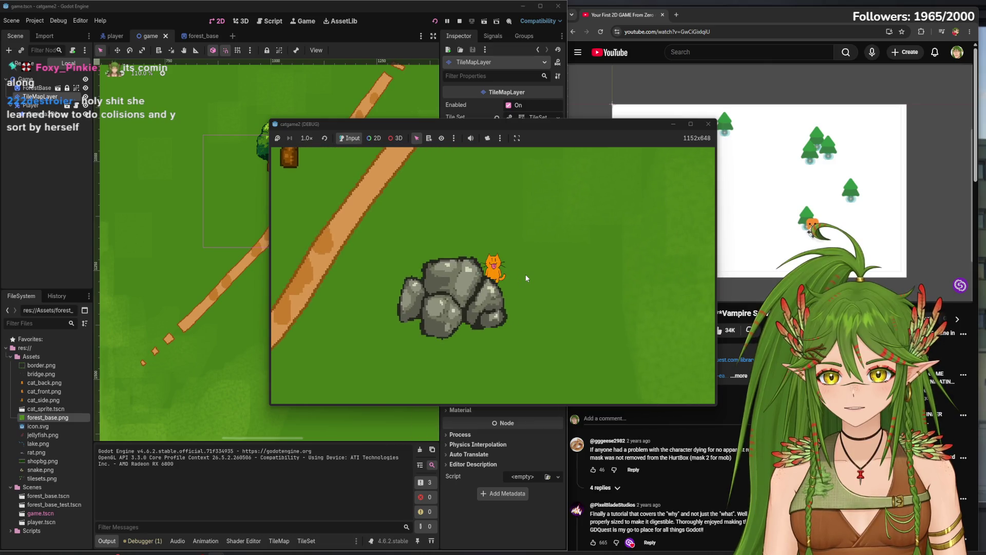
{"action": "key", "text": "Left"}
{"action": "key", "text": "Up"}
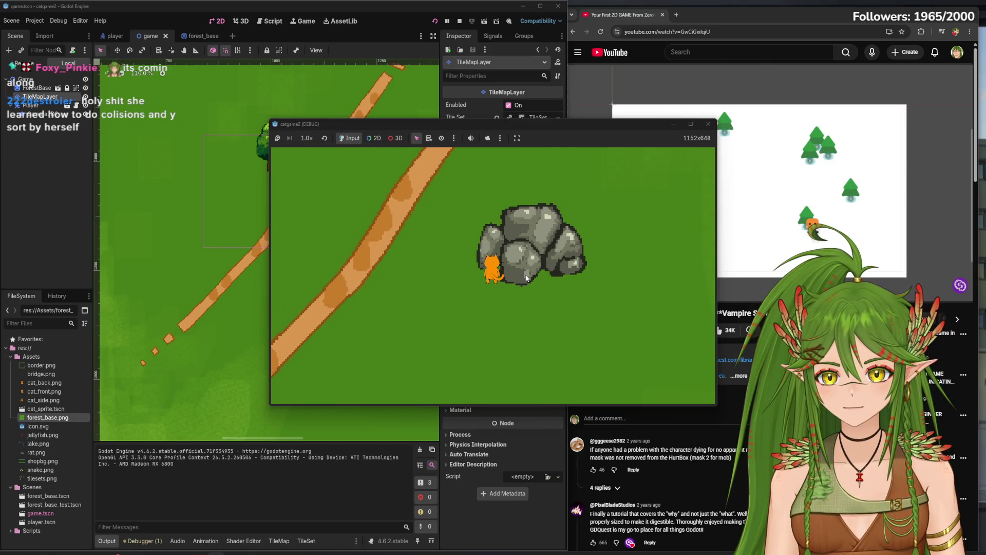
{"action": "key", "text": "Up"}
{"action": "key", "text": "Left"}
{"action": "key", "text": "Up"}
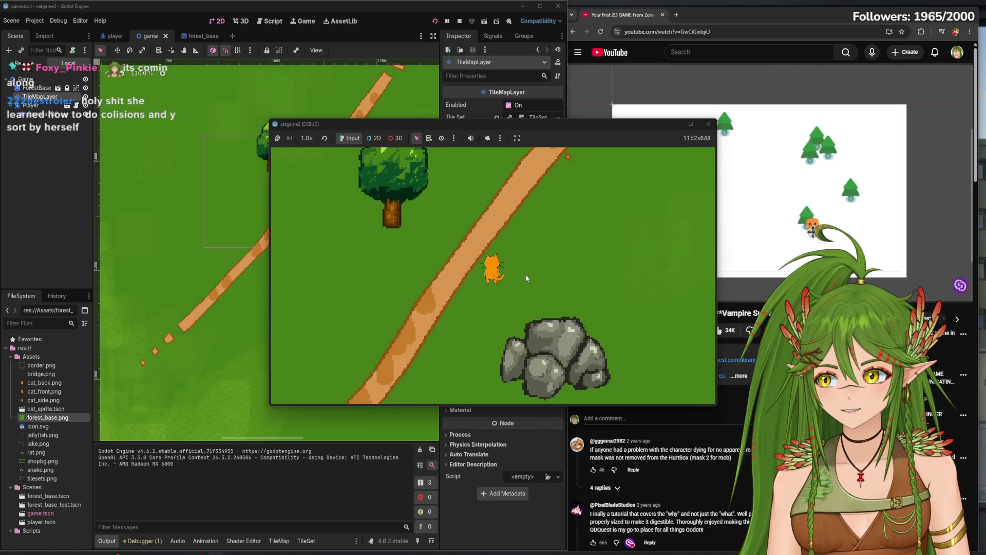
{"action": "key", "text": "Left"}
{"action": "key", "text": "Down"}
{"action": "key", "text": "Right"}
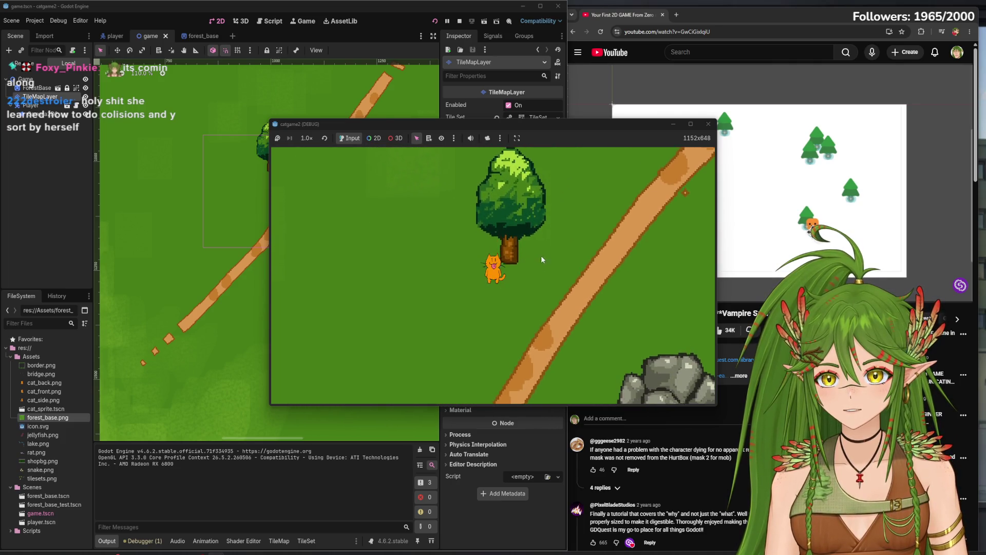
{"action": "key", "text": "Up"}
{"action": "key", "text": "Up"}
{"action": "key", "text": "Right"}
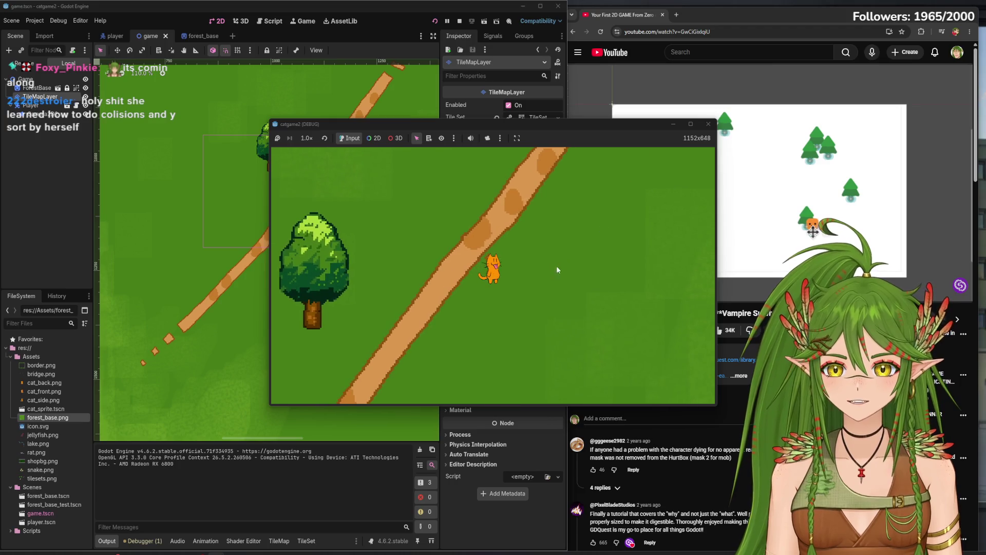
{"action": "left_click", "coordinate": [708, 124]}
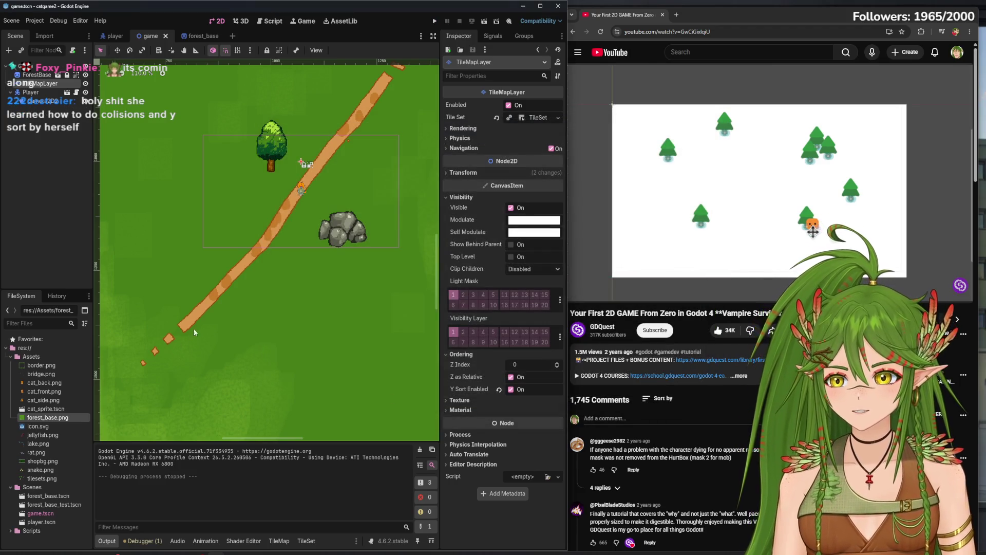